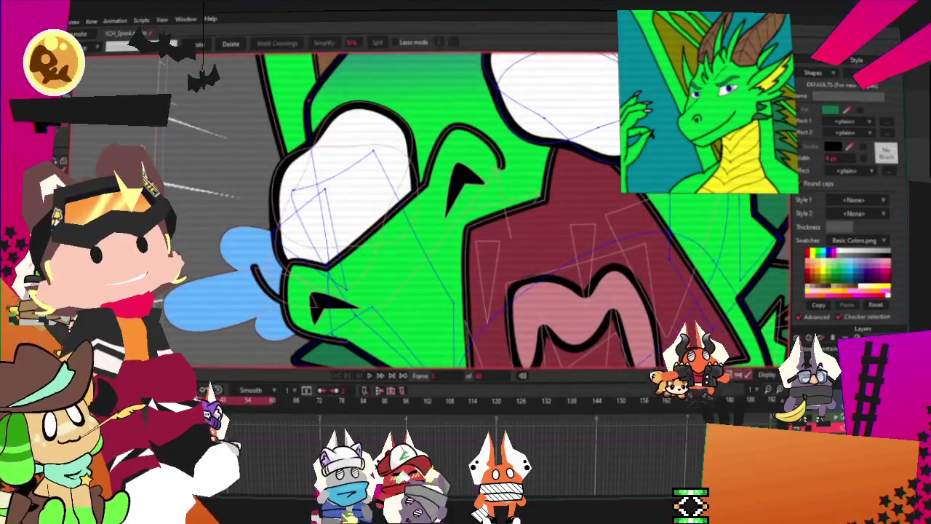
Zoom around the green dragon and preview its mouth animation.
scroll(320, 240, up, 2)
scroll(465, 211, down, 2)
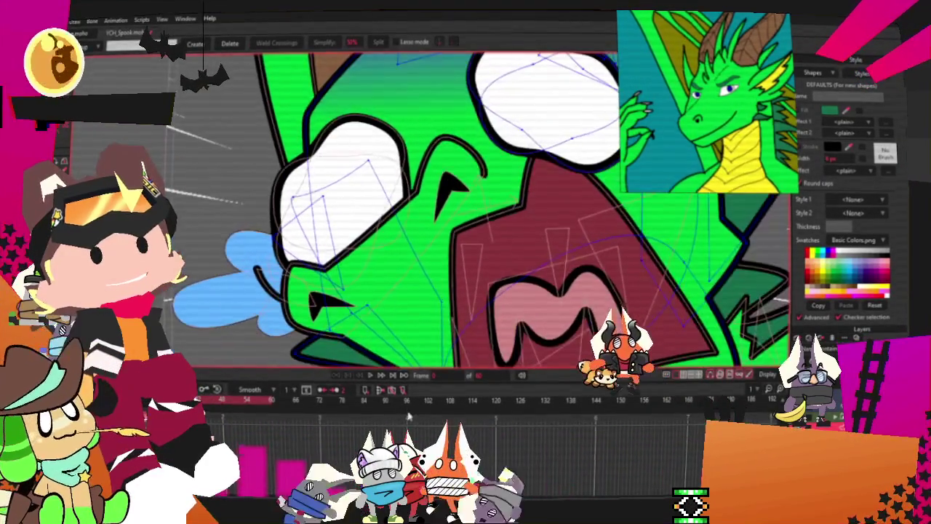
click(371, 376)
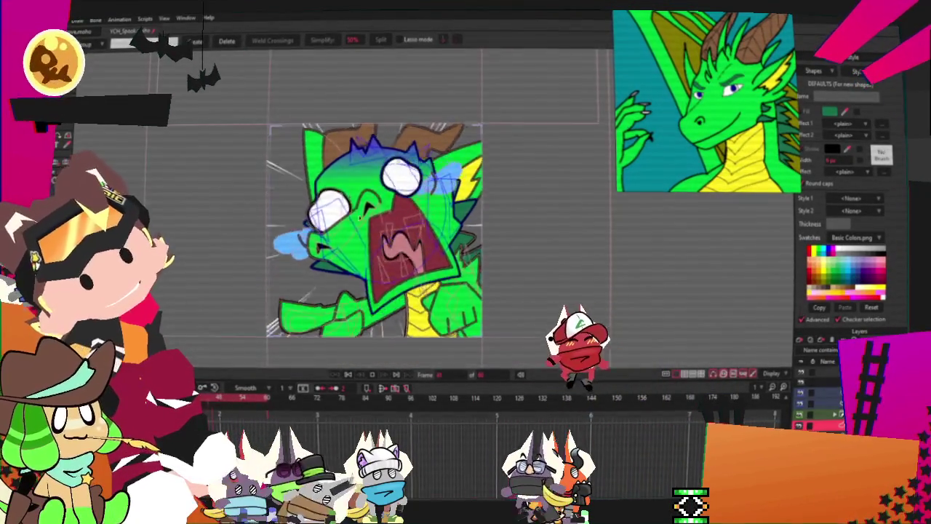
Replay the mouth animation, then switch to the Transform Points tool.
scroll(381, 230, up, 3)
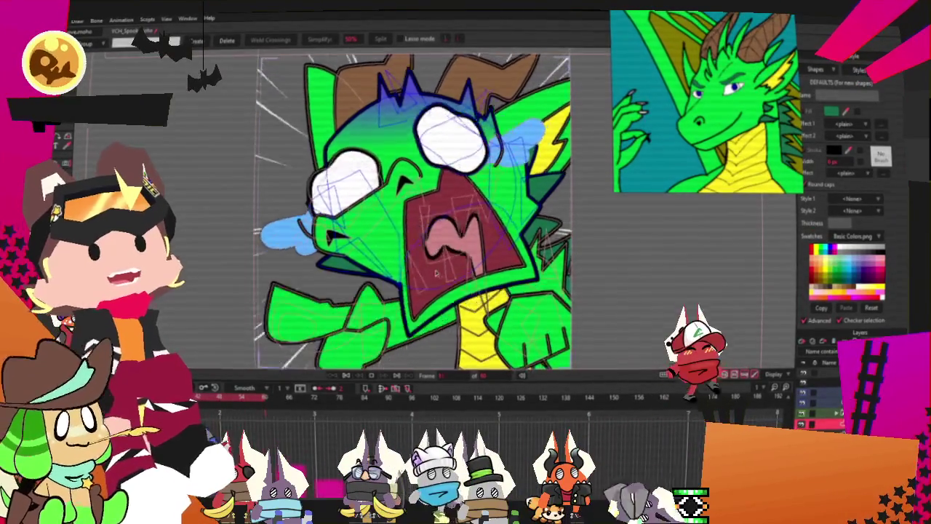
scroll(393, 320, up, 2)
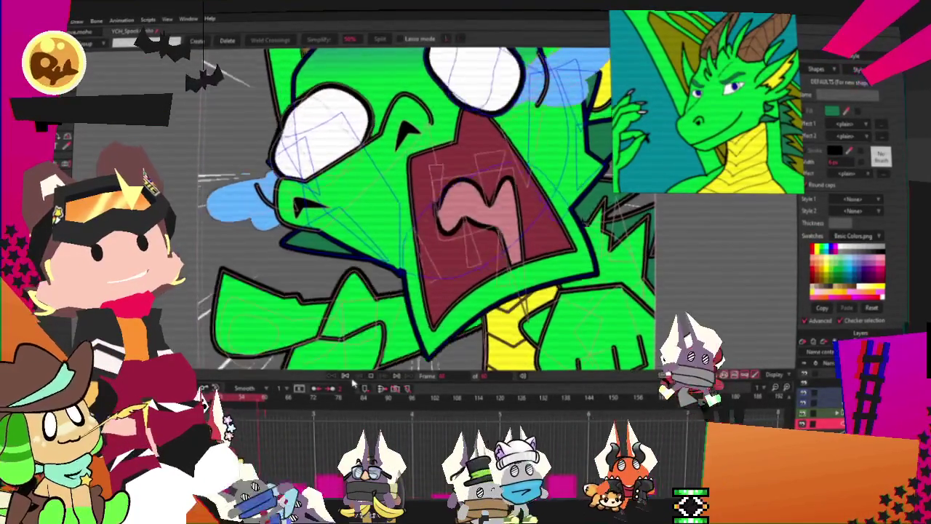
click(345, 375)
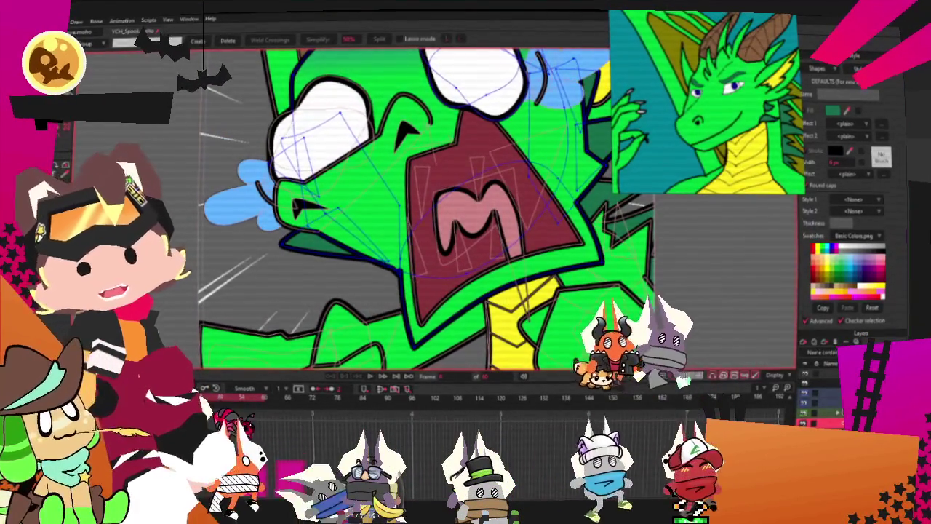
key(t)
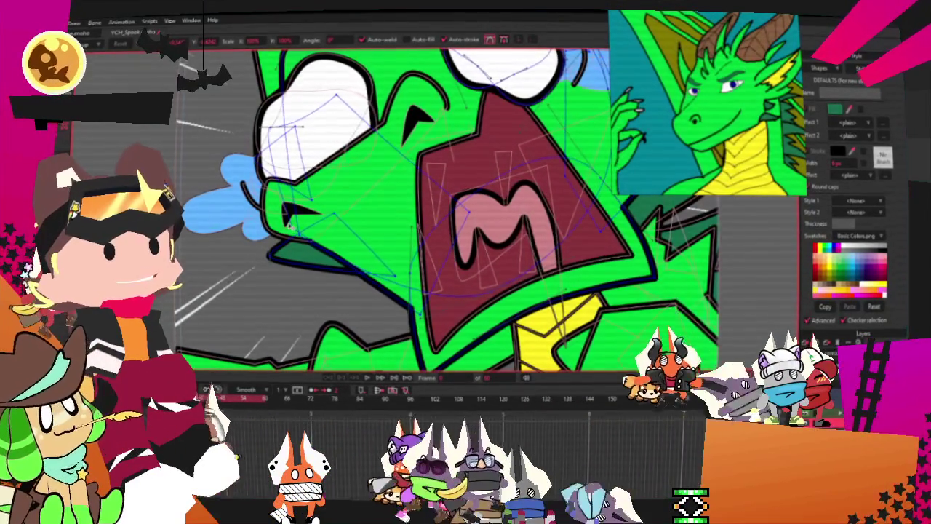
Zoom in and out around the dragon's face, then play the full emote animation.
scroll(342, 219, down, 3)
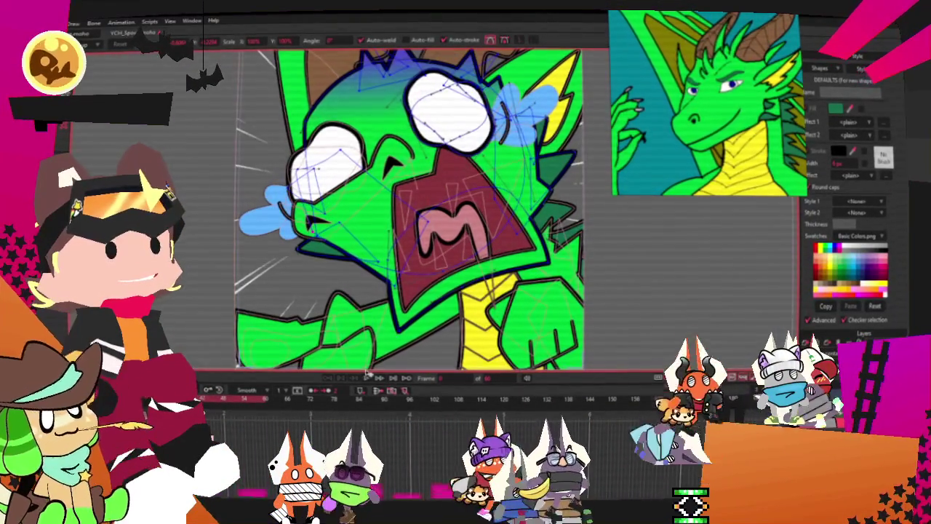
scroll(337, 277, down, 3)
scroll(337, 277, up, 2)
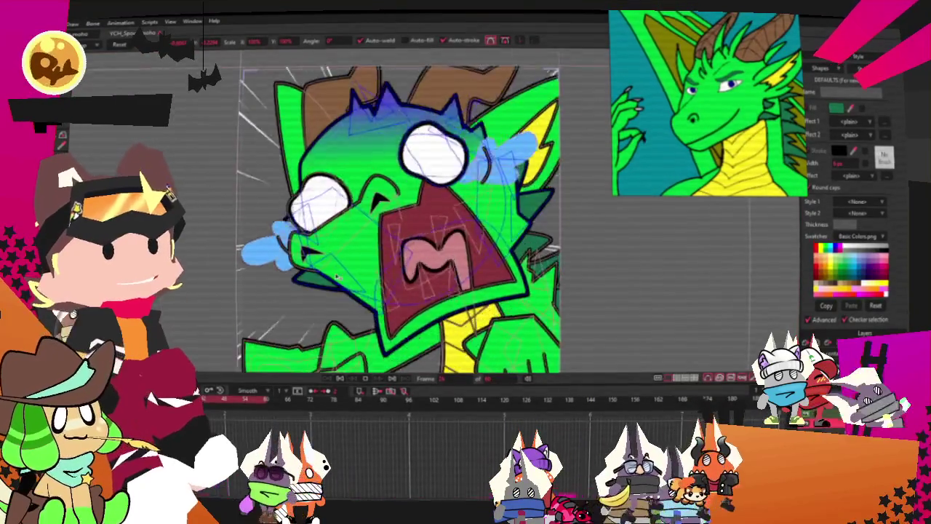
scroll(336, 277, up, 1)
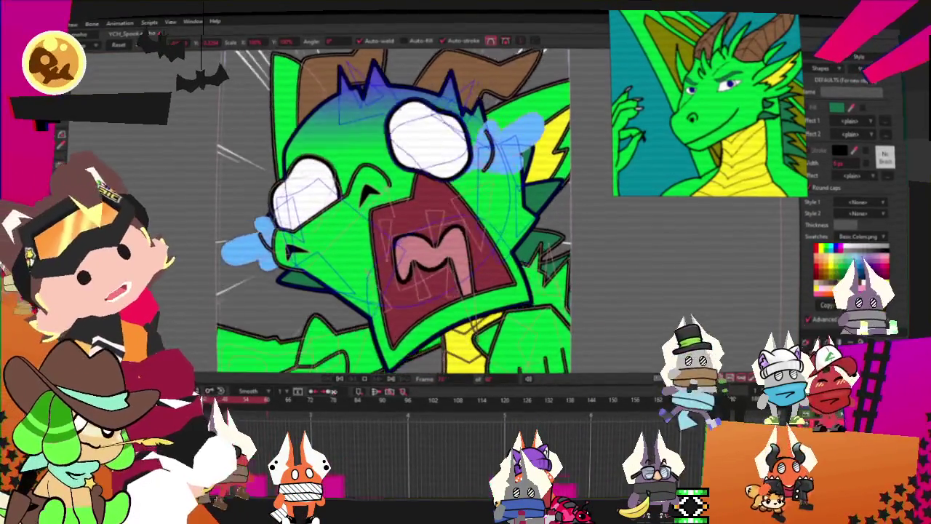
scroll(373, 313, up, 2)
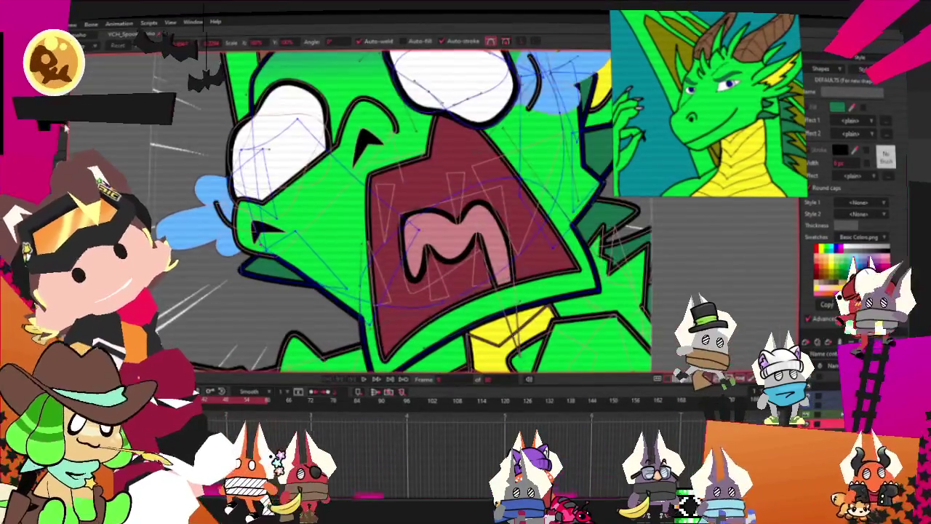
scroll(264, 254, up, 2)
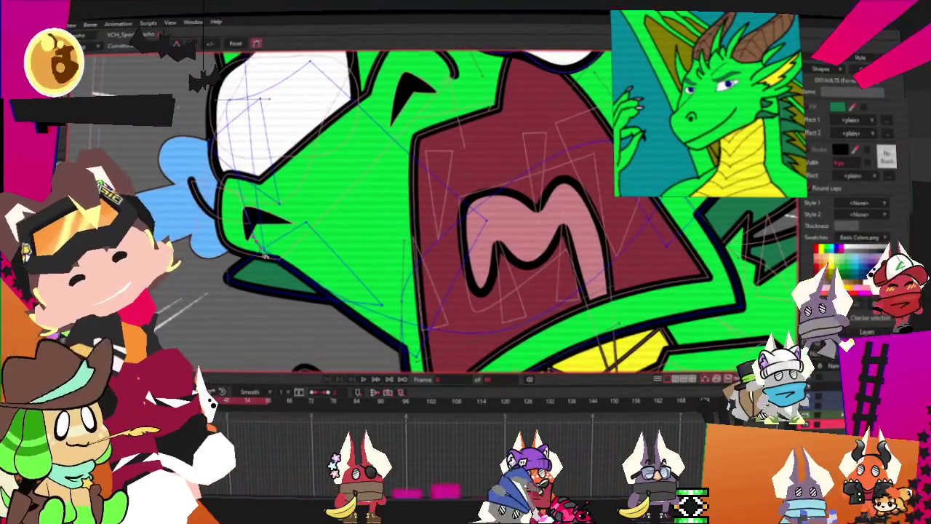
scroll(263, 256, down, 1)
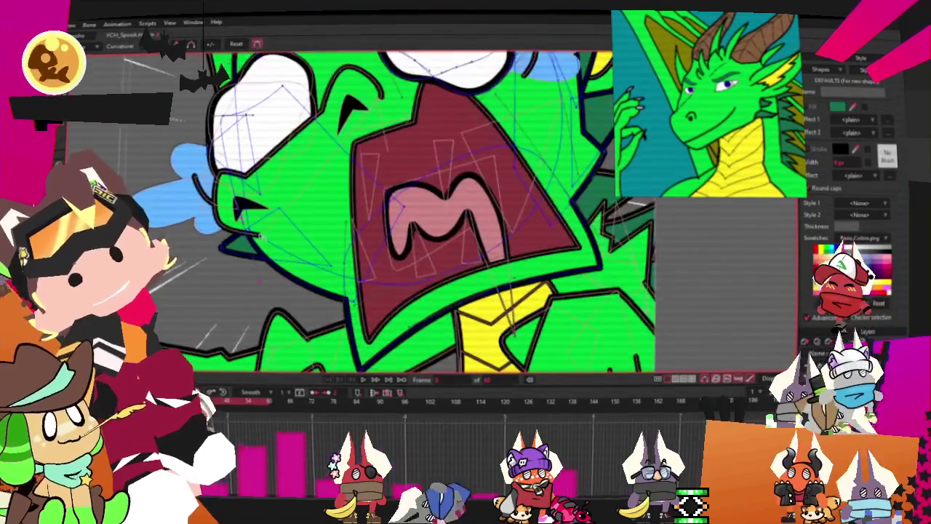
scroll(213, 233, up, 1)
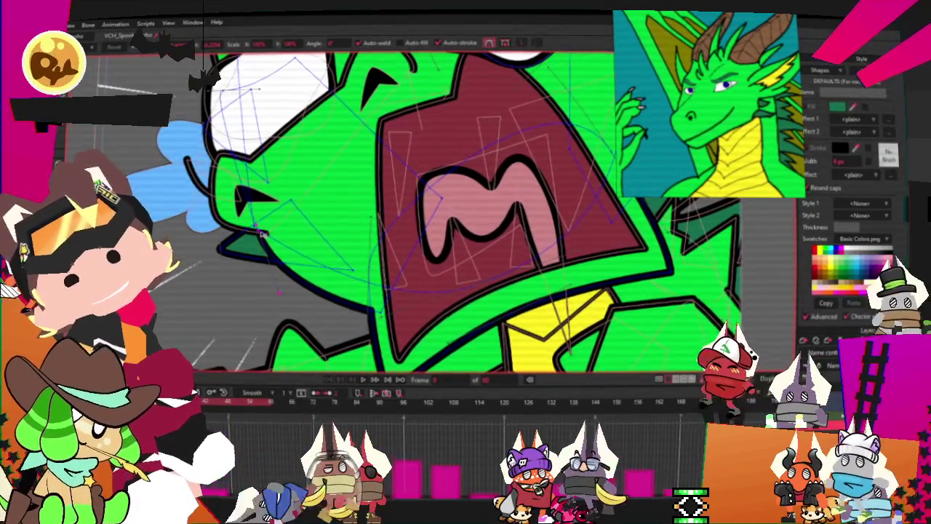
scroll(361, 336, down, 1)
scroll(360, 331, down, 1)
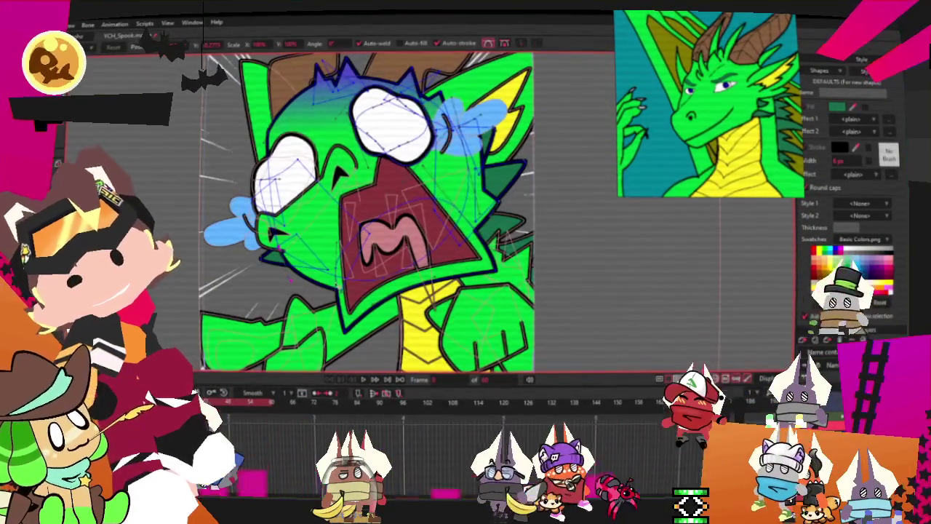
scroll(350, 304, up, 2)
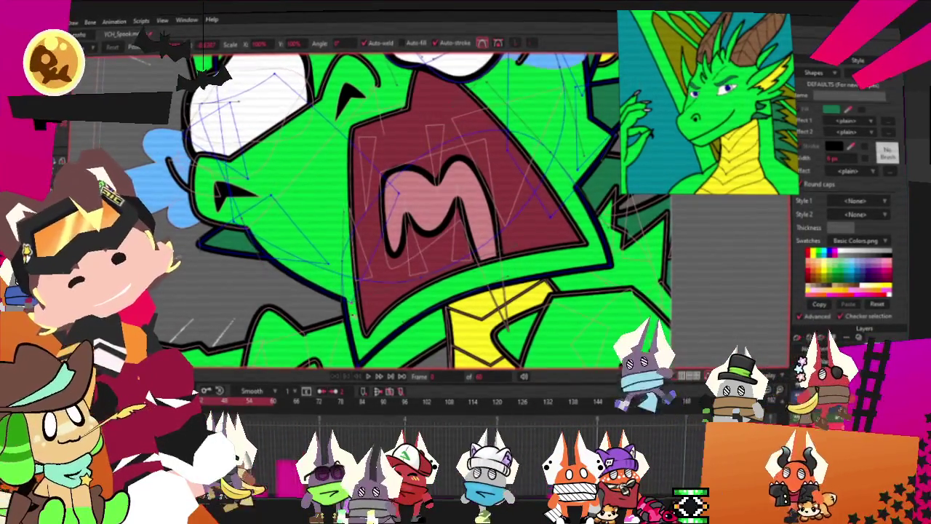
click(368, 377)
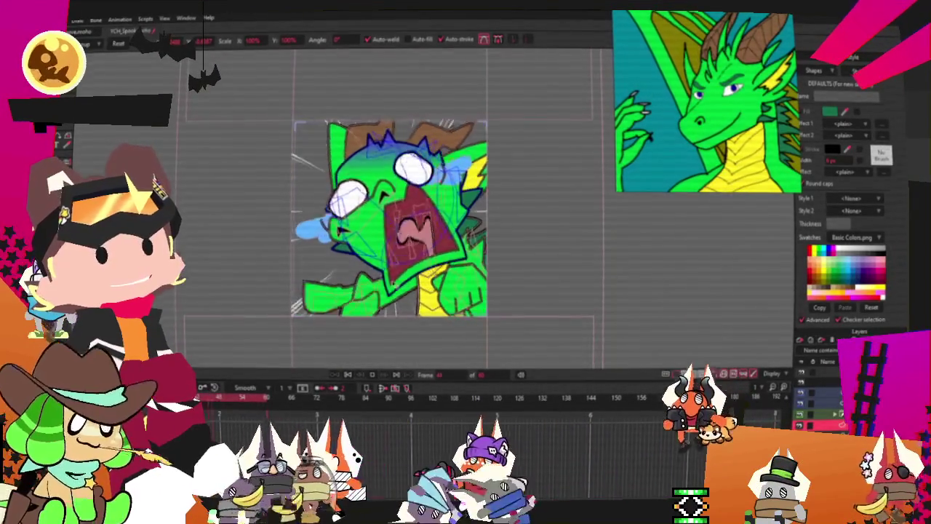
click(351, 376)
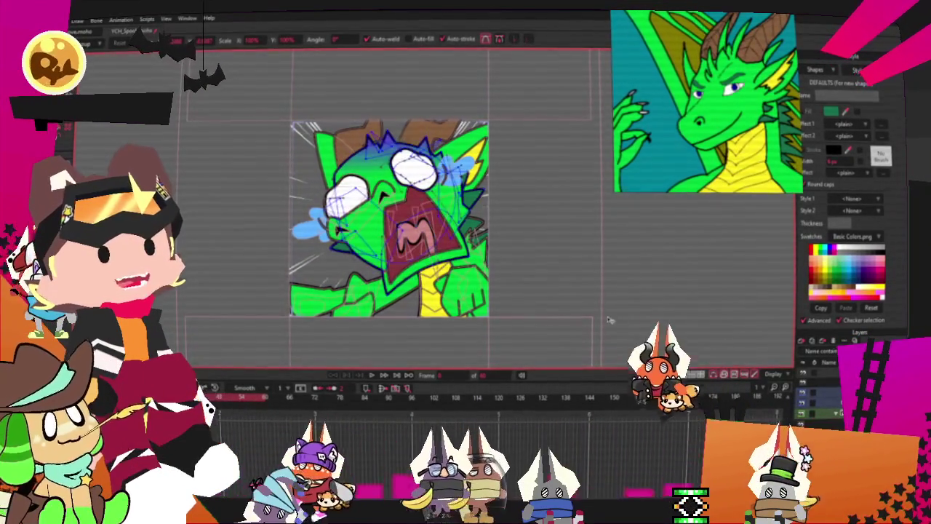
scroll(389, 218, up, 3)
key(q)
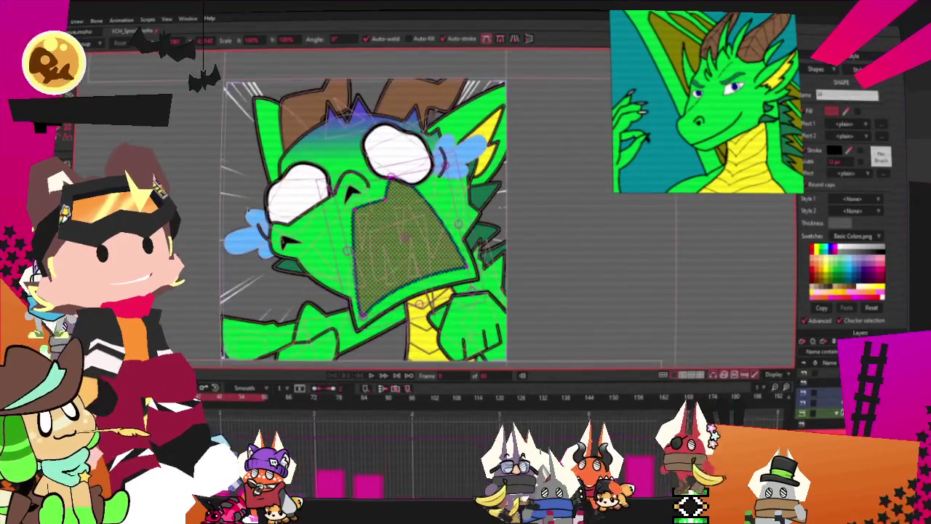
scroll(382, 214, up, 1)
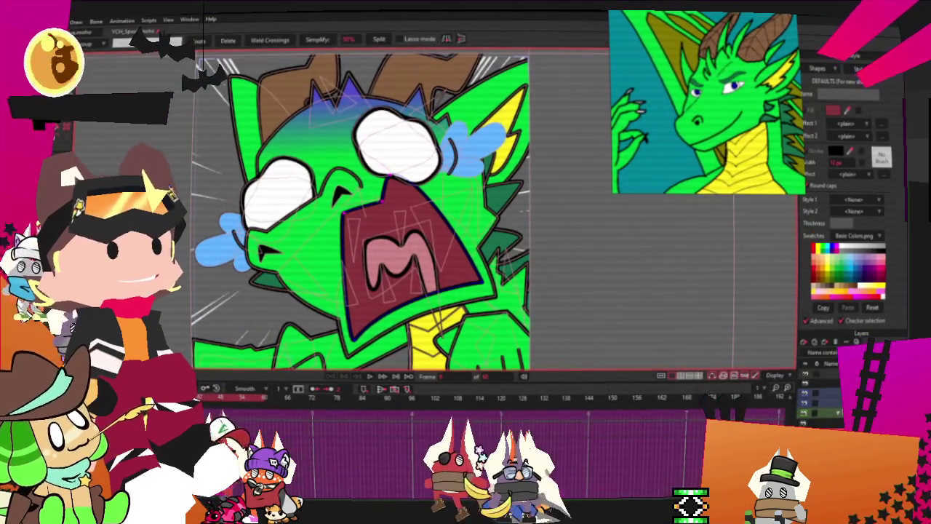
scroll(386, 218, up, 1)
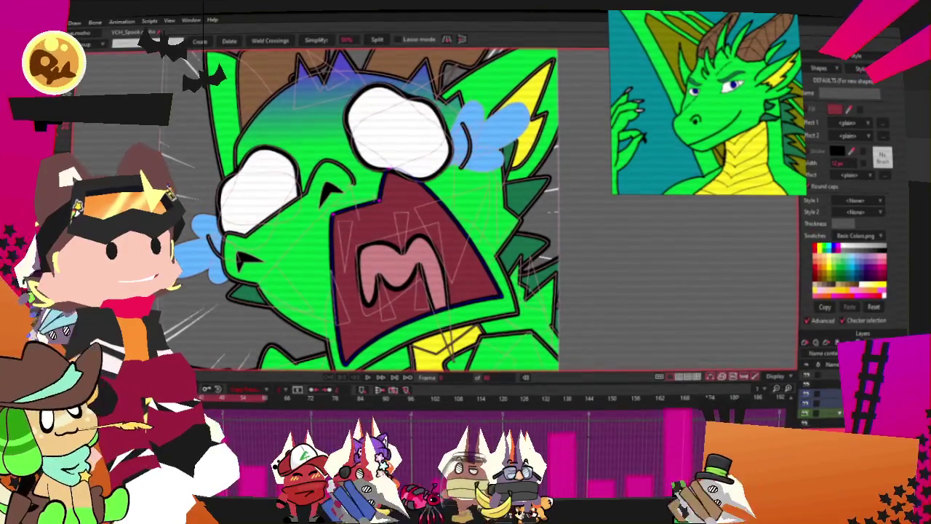
scroll(376, 190, up, 1)
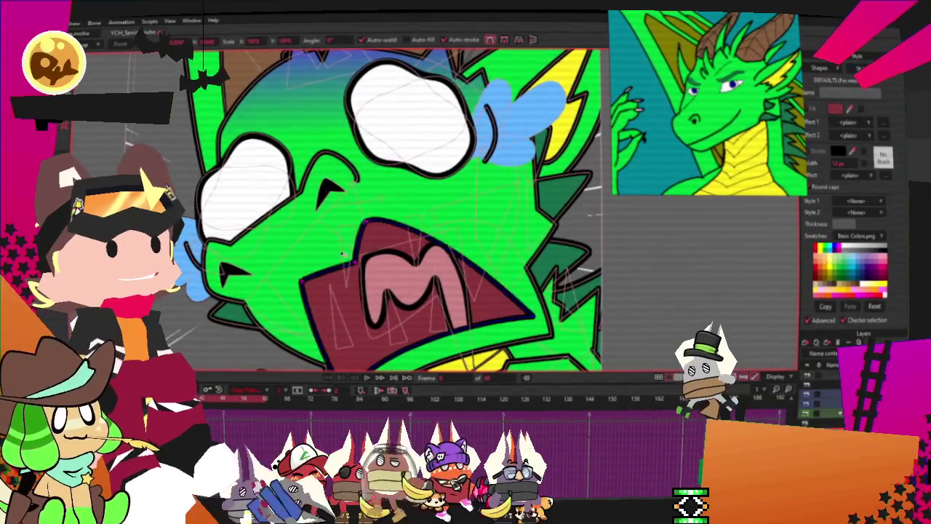
click(401, 228)
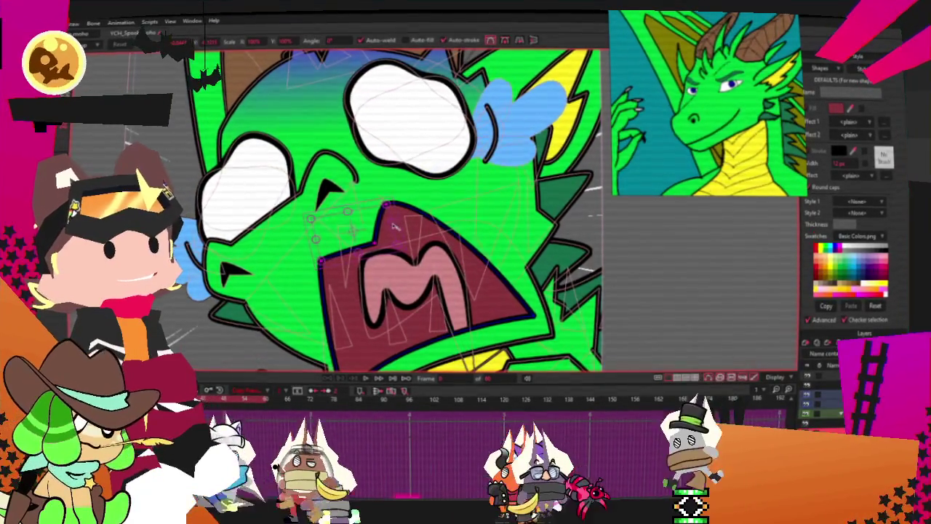
drag(451, 214, 431, 218)
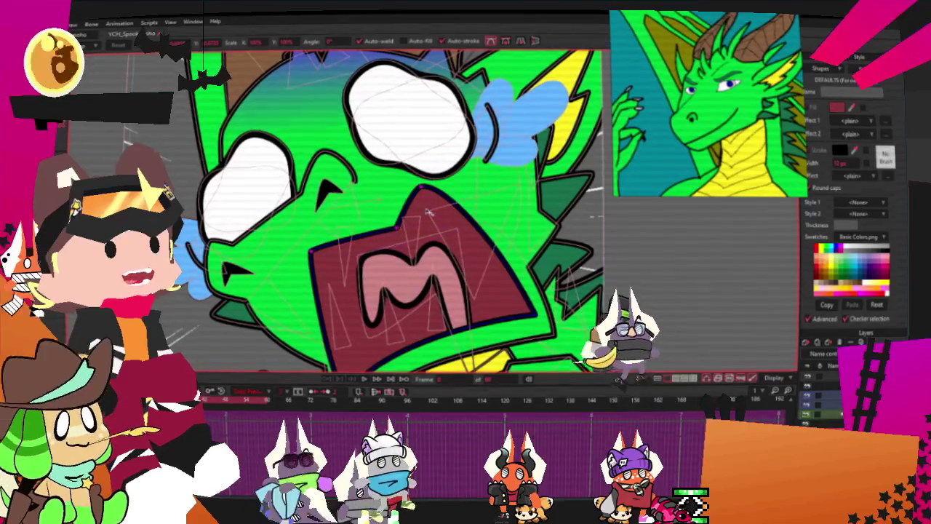
scroll(409, 230, down, 3)
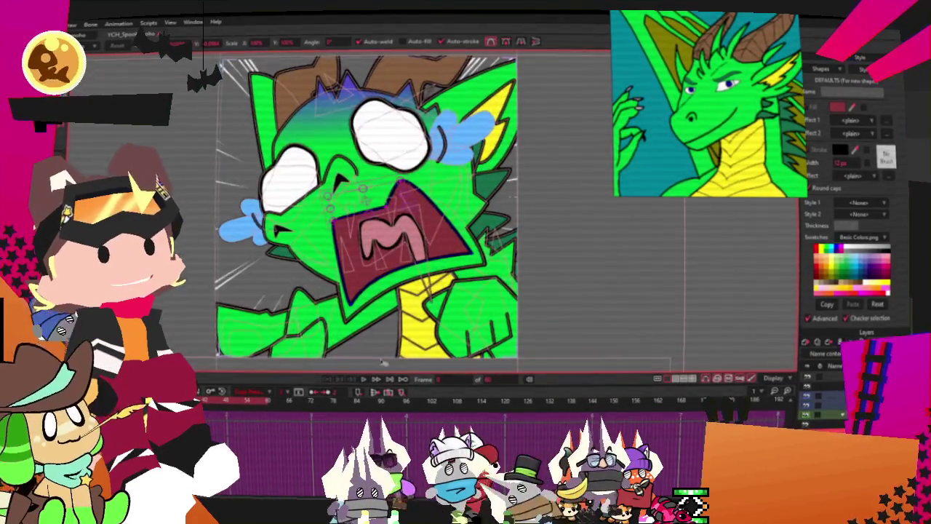
scroll(366, 260, up, 2)
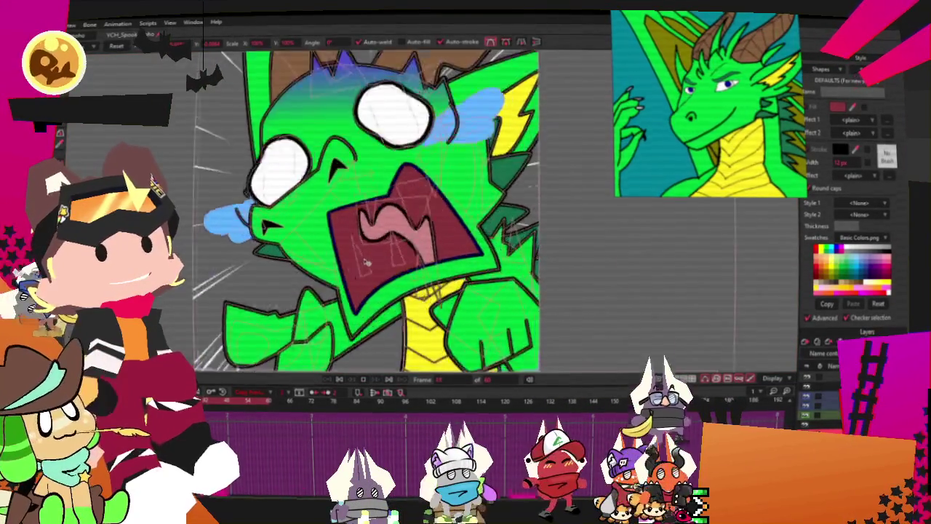
scroll(366, 261, down, 3)
scroll(366, 261, up, 1)
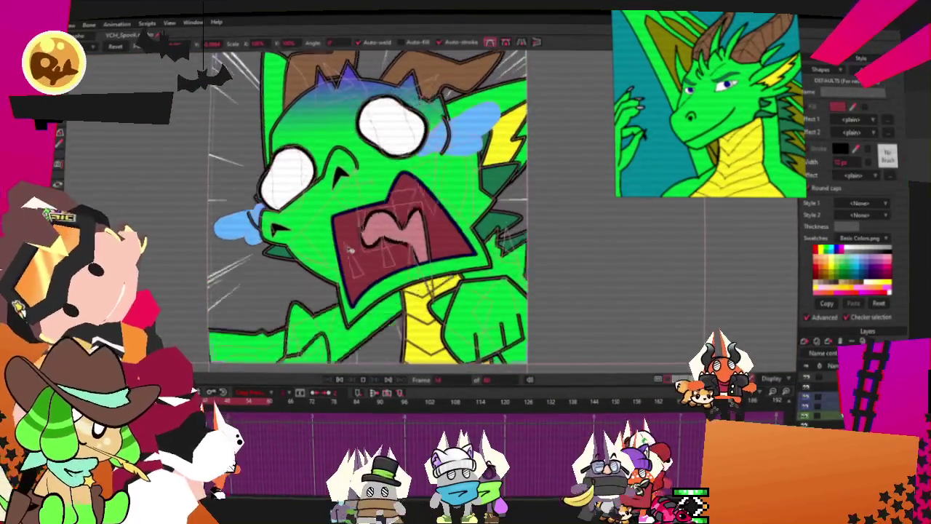
scroll(357, 256, down, 2)
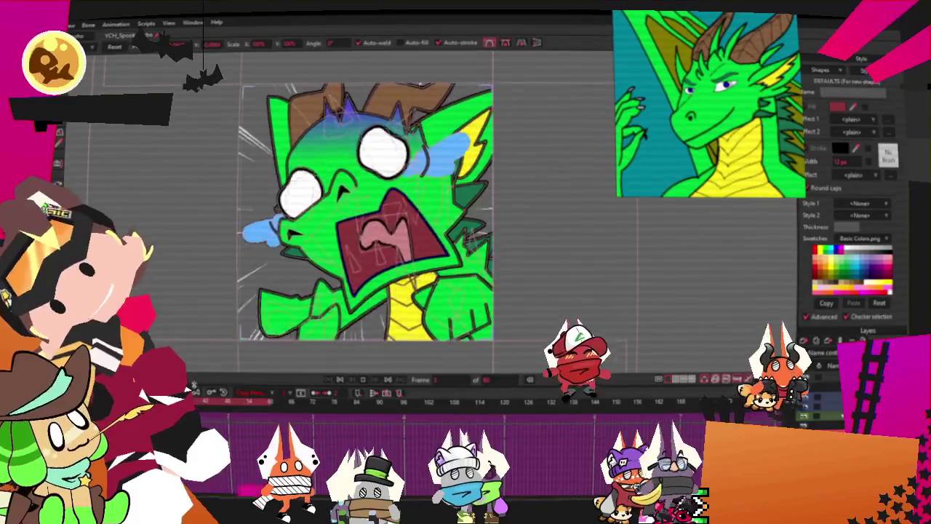
scroll(361, 216, down, 2)
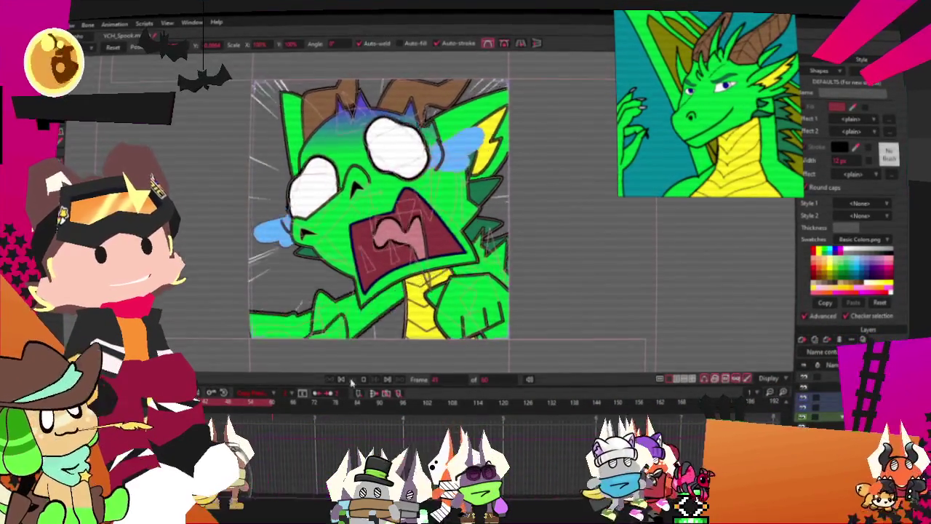
scroll(407, 190, up, 1)
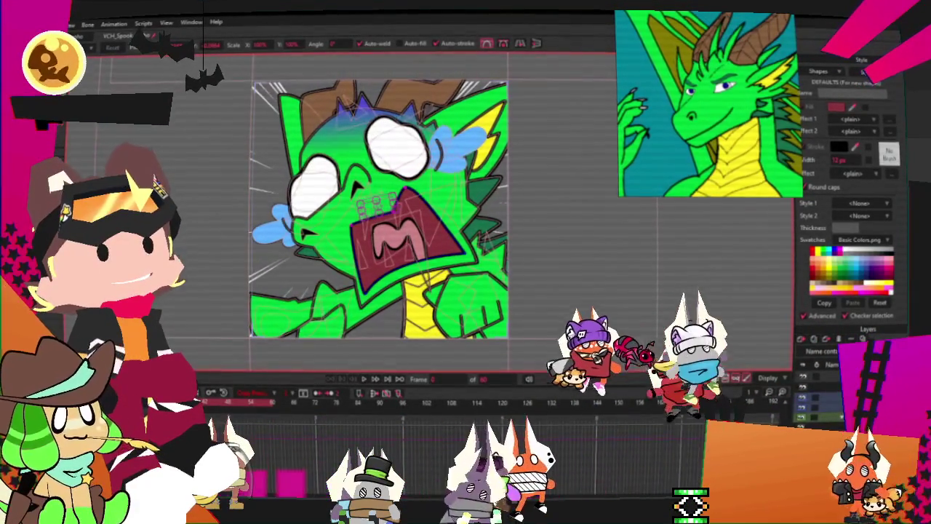
scroll(407, 189, up, 2)
scroll(407, 189, down, 1)
scroll(357, 186, up, 1)
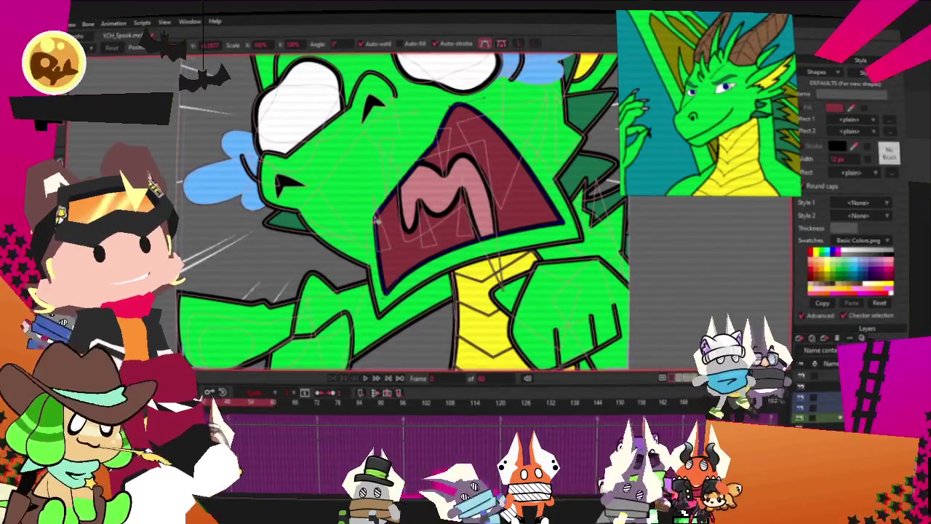
scroll(386, 222, down, 3)
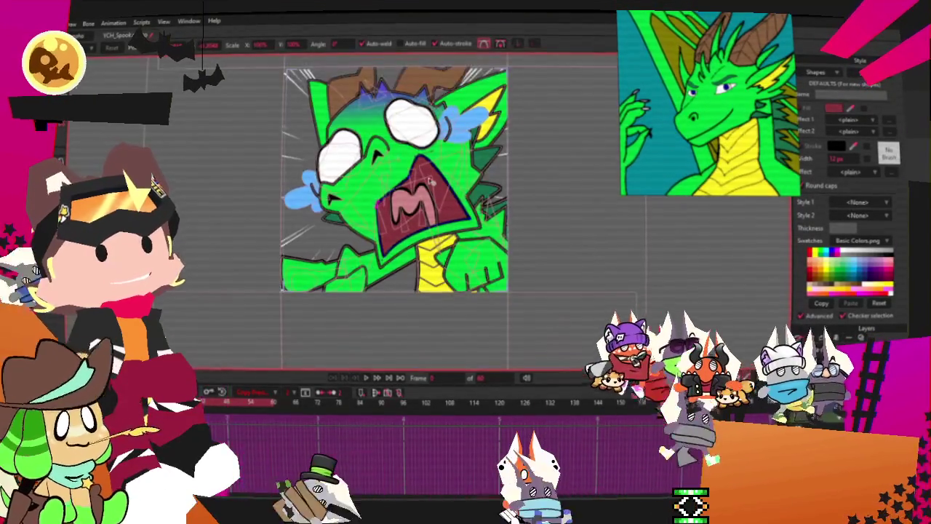
scroll(424, 182, up, 2)
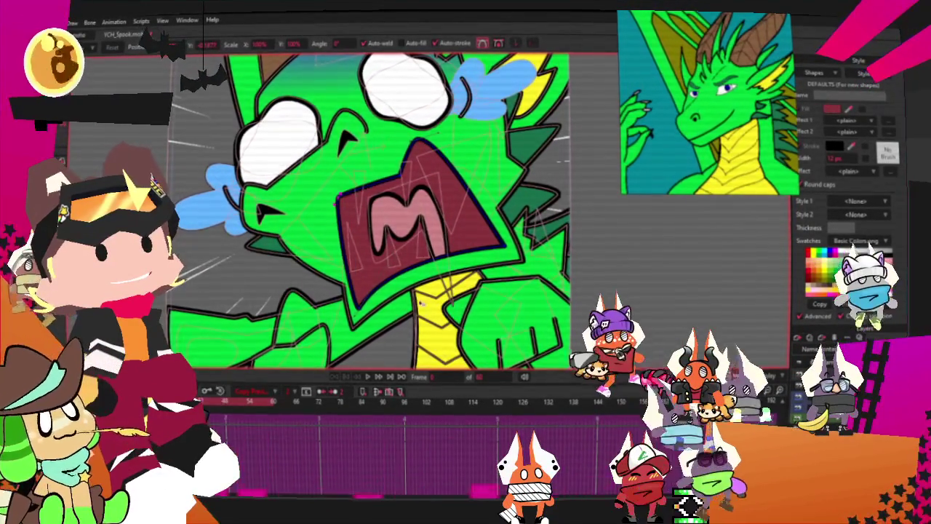
key(ctrl+z)
scroll(384, 318, down, 3)
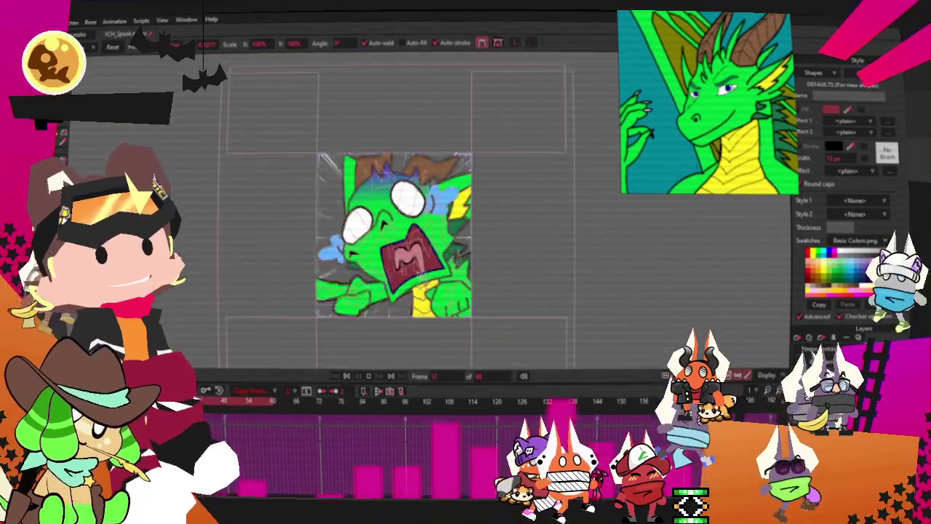
scroll(429, 257, up, 1)
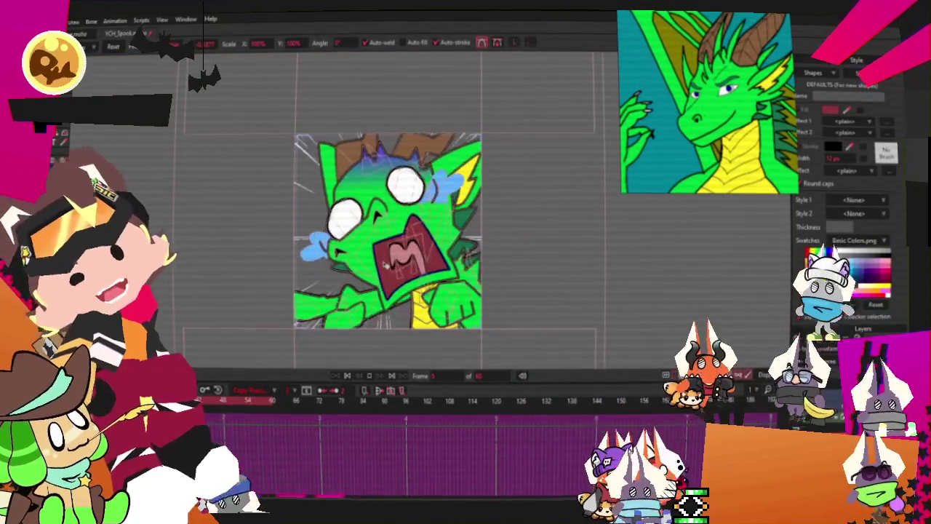
scroll(385, 265, up, 1)
scroll(391, 231, up, 1)
scroll(392, 231, up, 2)
scroll(391, 231, down, 2)
scroll(391, 232, up, 1)
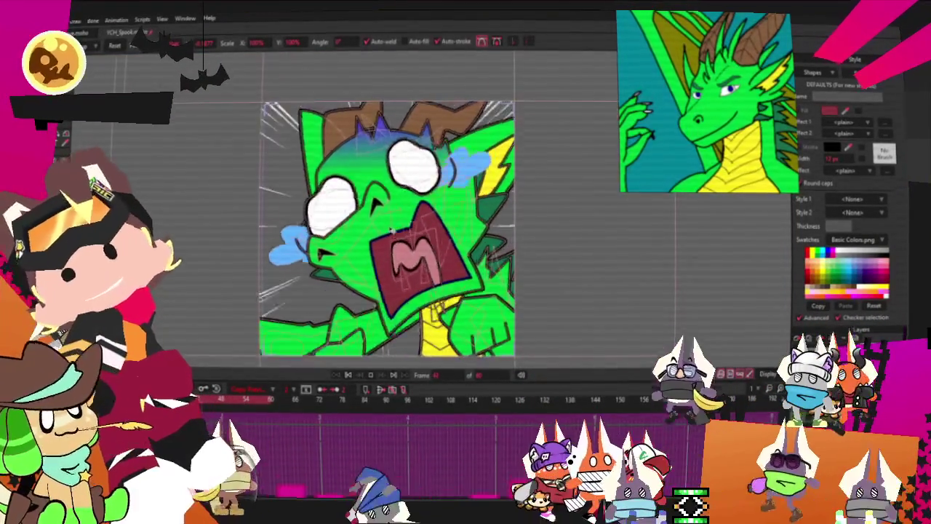
scroll(391, 231, down, 1)
scroll(470, 218, down, 1)
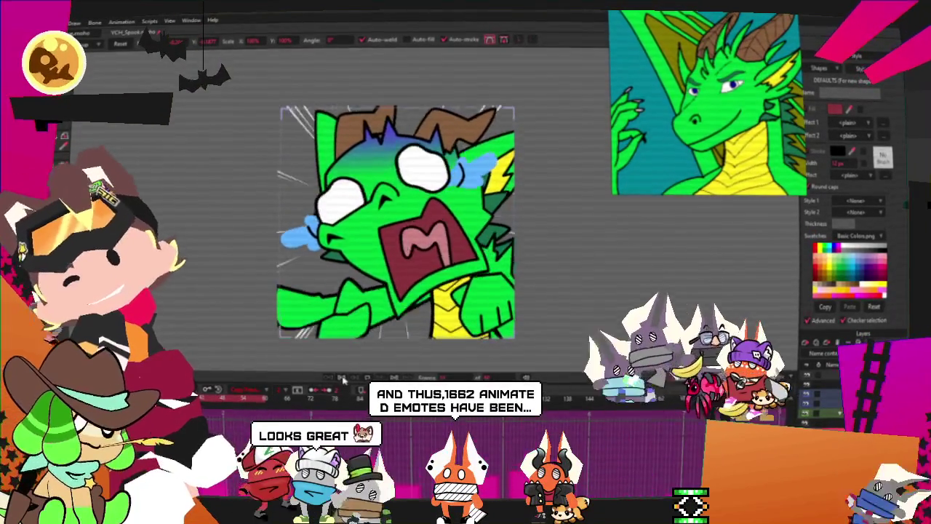
Render a File > Preview of the screaming dragon frame, then close the Render window.
click(62, 22)
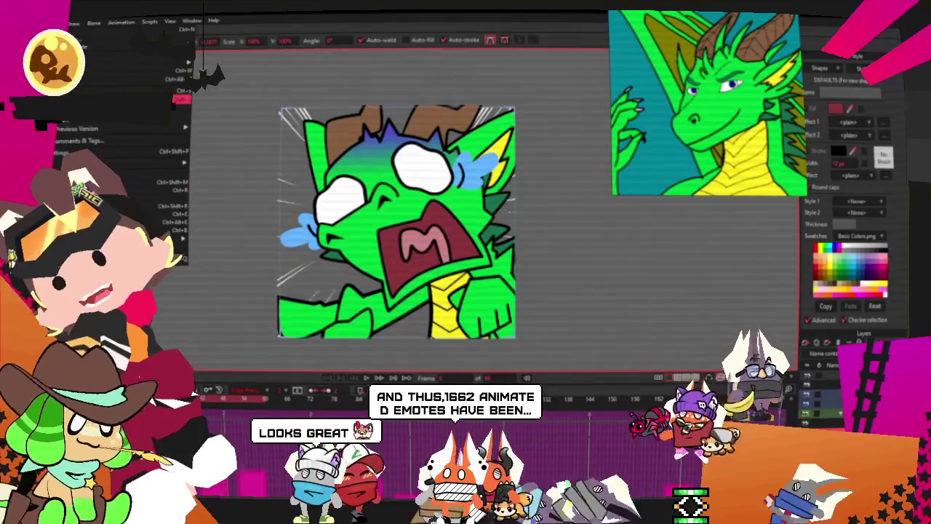
click(182, 99)
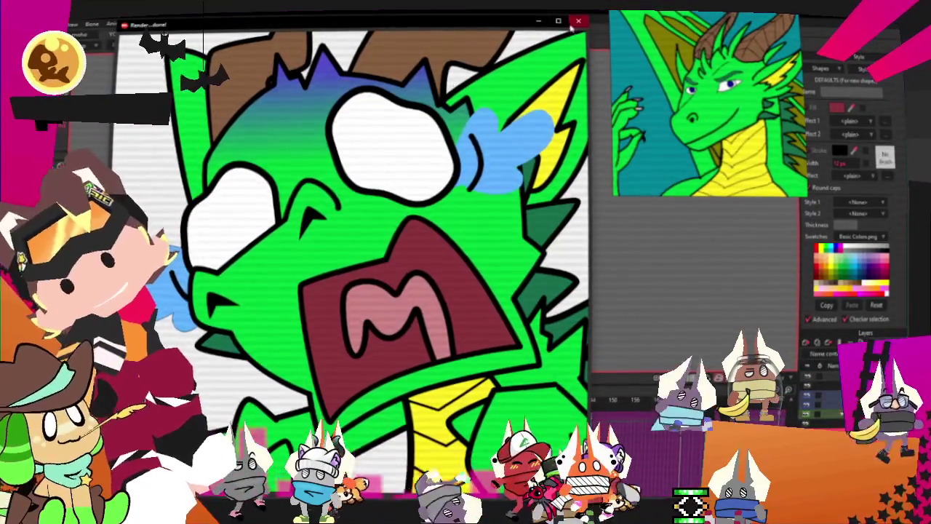
click(573, 23)
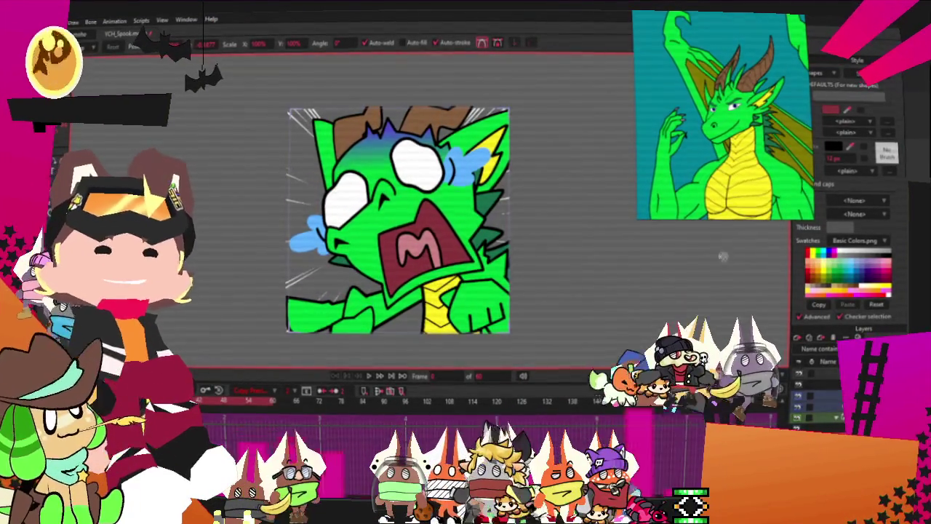
Reposition the blue character reference on the PureRef board.
scroll(658, 56, down, 5)
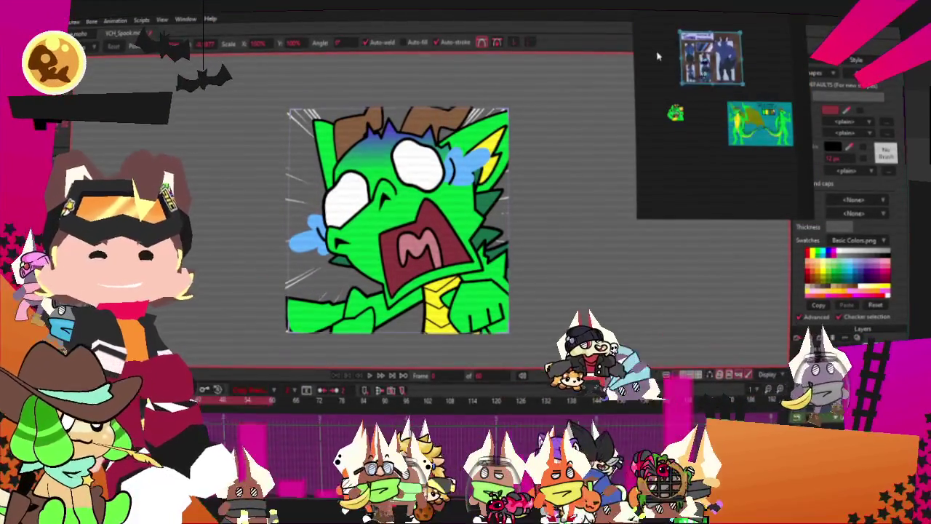
scroll(731, 62, up, 5)
scroll(735, 64, up, 2)
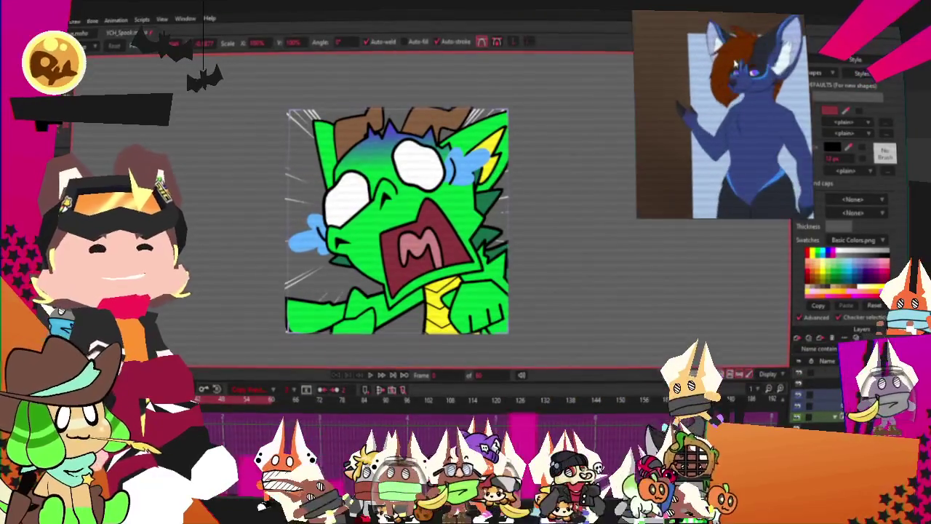
drag(735, 65, 717, 51)
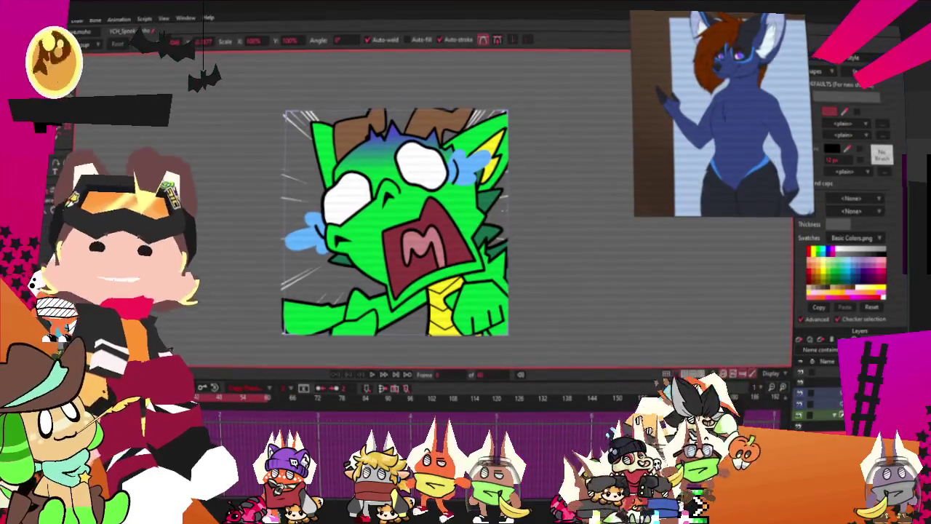
Paste a chibi reference onto the board and enlarge it.
key(ctrl+v)
scroll(724, 138, down, 3)
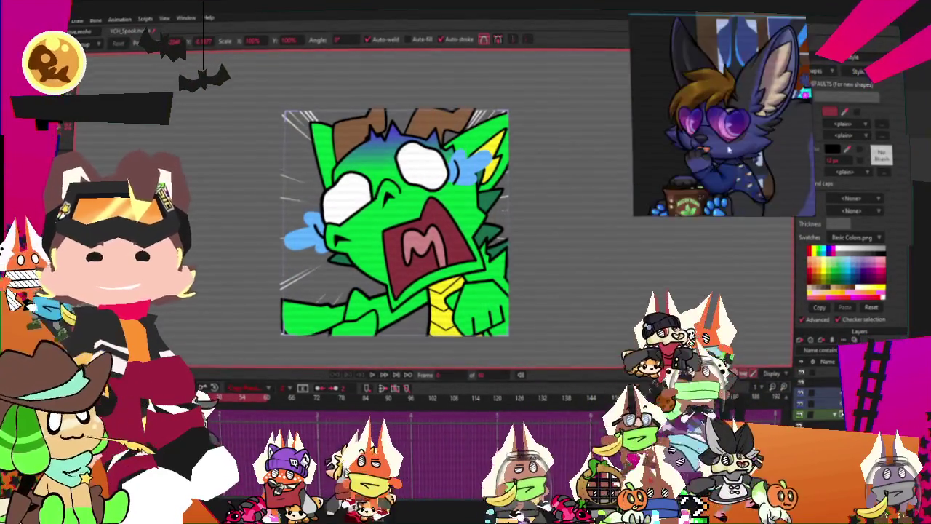
click(775, 124)
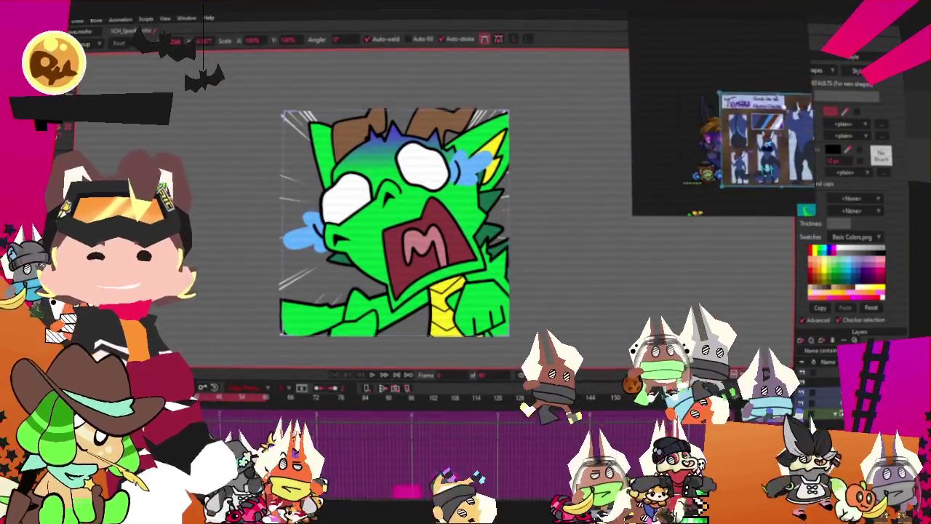
mouse_move(733, 109)
mouse_down()
mouse_move(791, 51)
mouse_move(738, 107)
mouse_up()
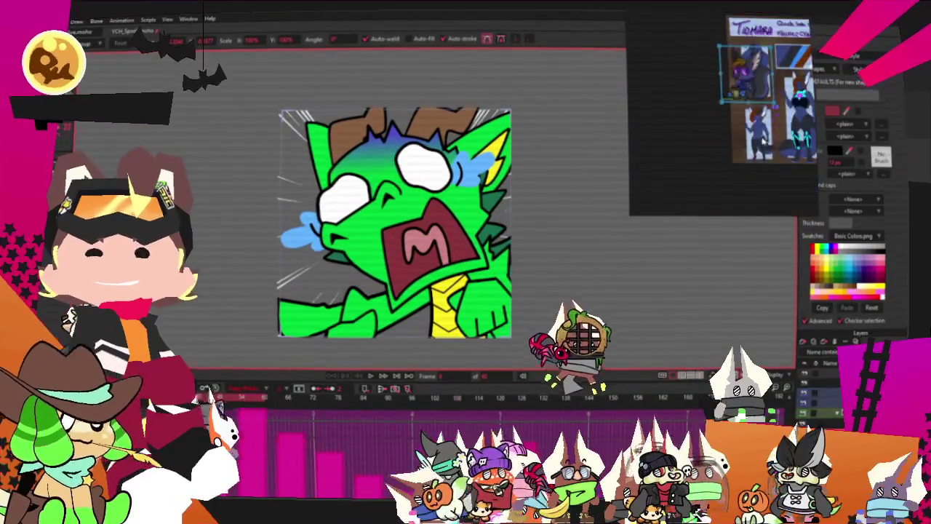
scroll(751, 78, up, 2)
drag(752, 79, 791, 97)
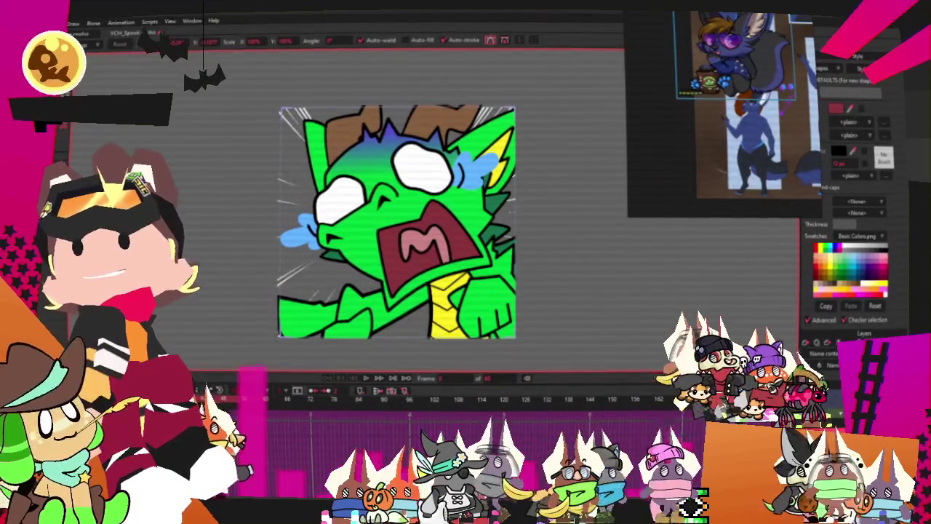
Paste more reference images, pan to them, and zoom onto the blue character's reference.
key(ctrl+v)
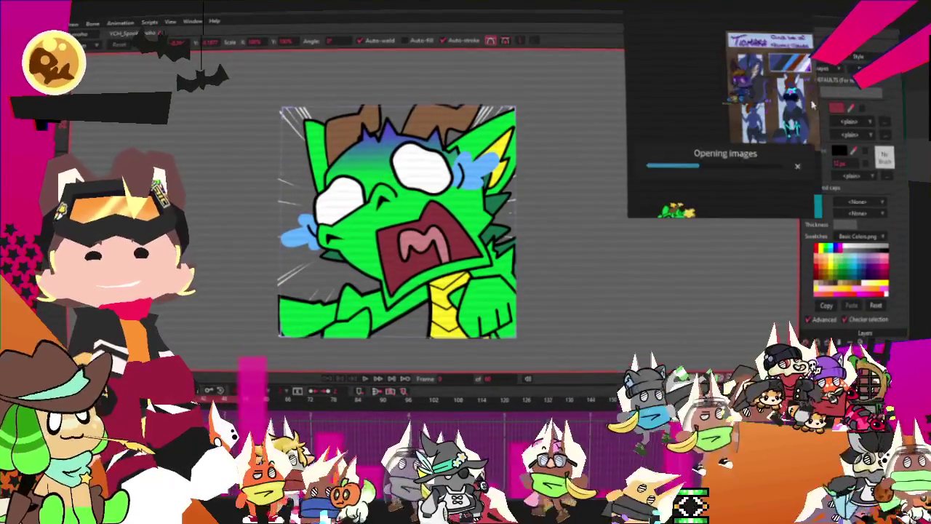
drag(716, 112, 793, 109)
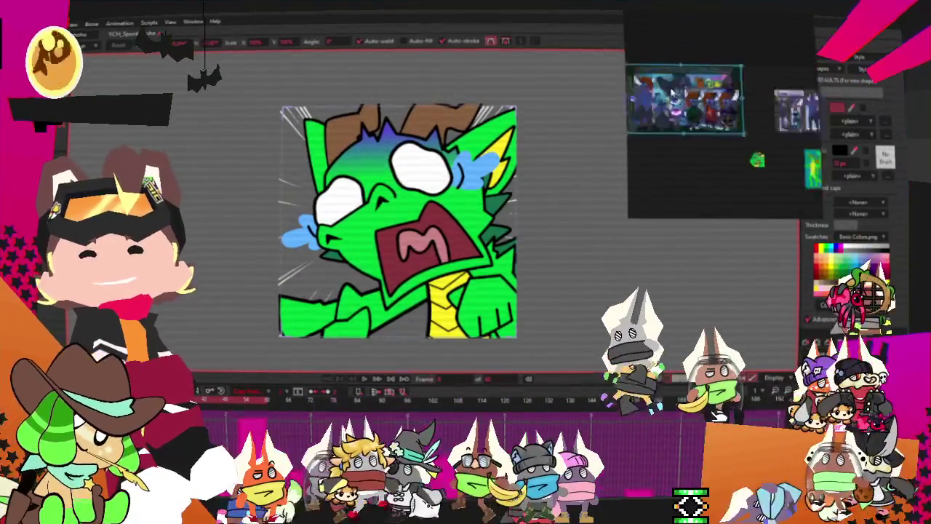
scroll(760, 105, up, 2)
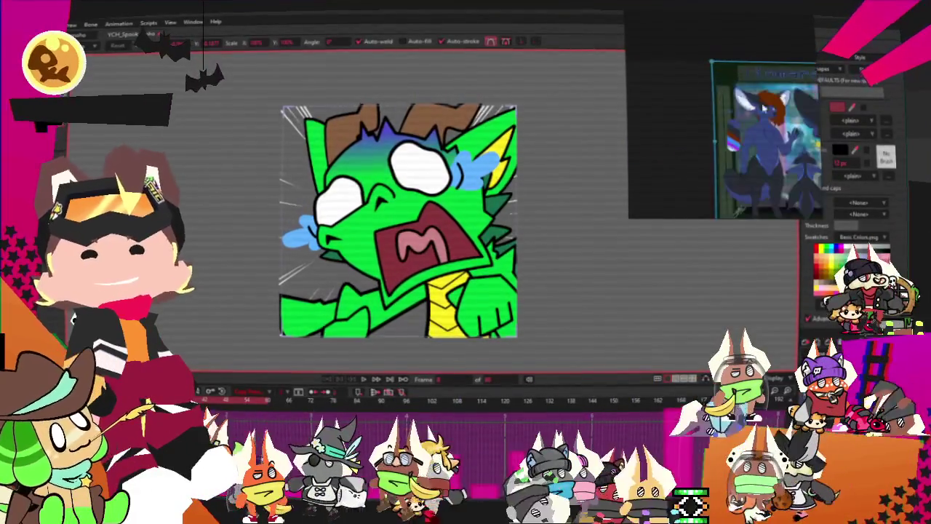
scroll(760, 105, up, 2)
scroll(760, 105, up, 2)
scroll(760, 105, up, 2)
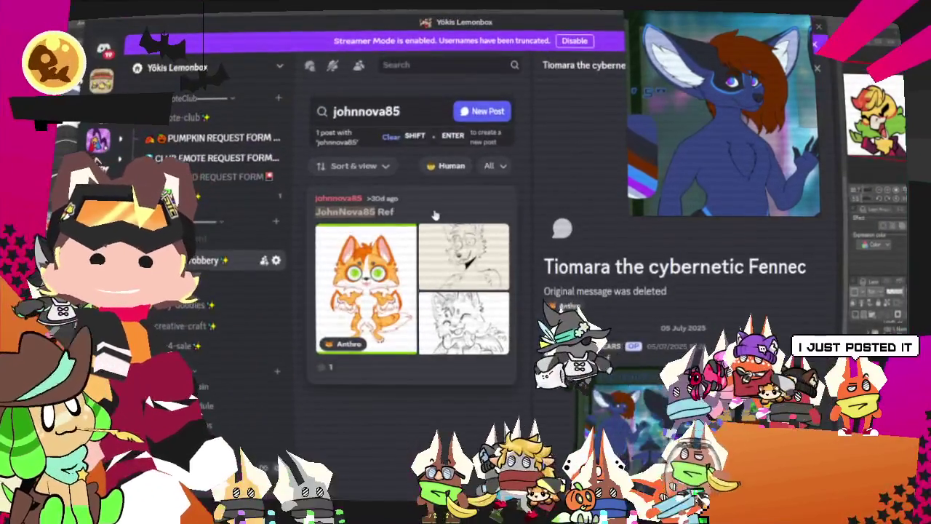
Open the orange fox reference post from the Discord search results.
click(435, 215)
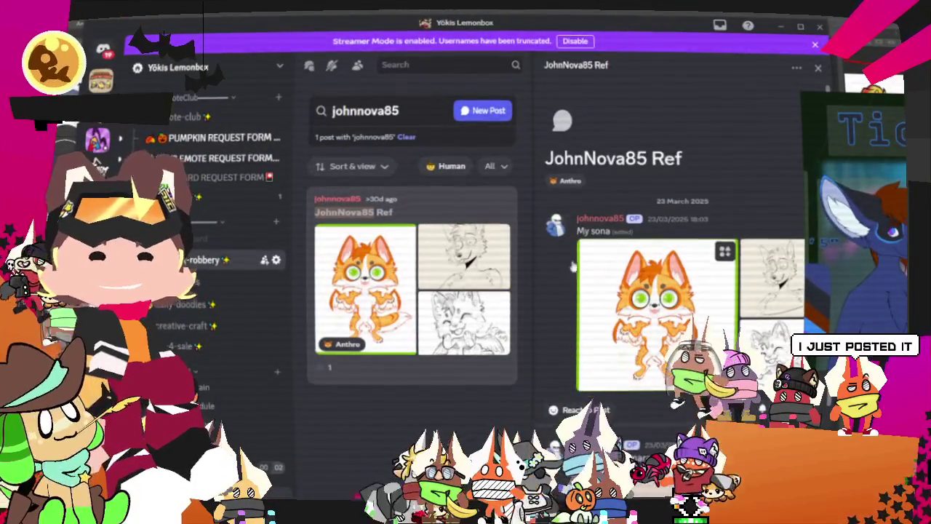
Check the How this works guidelines post, then reopen the orange fox reference post.
scroll(610, 289, down, 2)
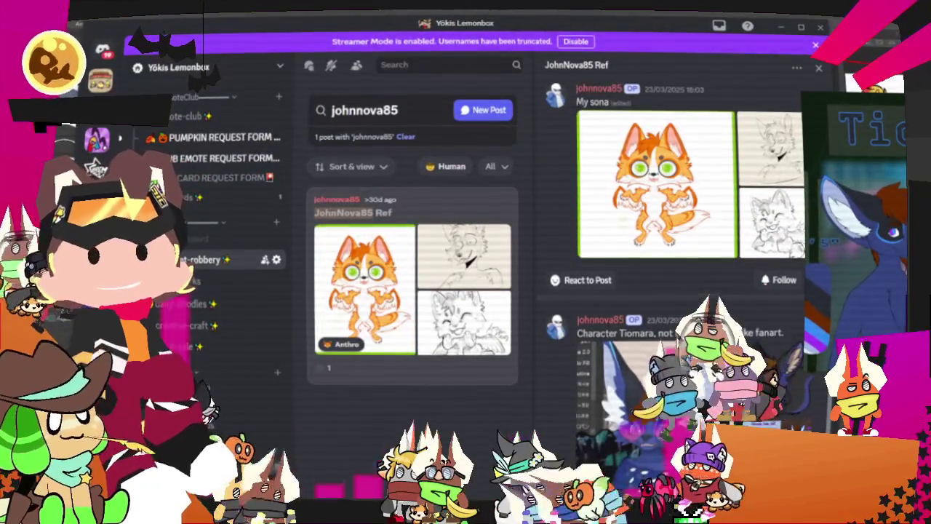
scroll(676, 291, up, 2)
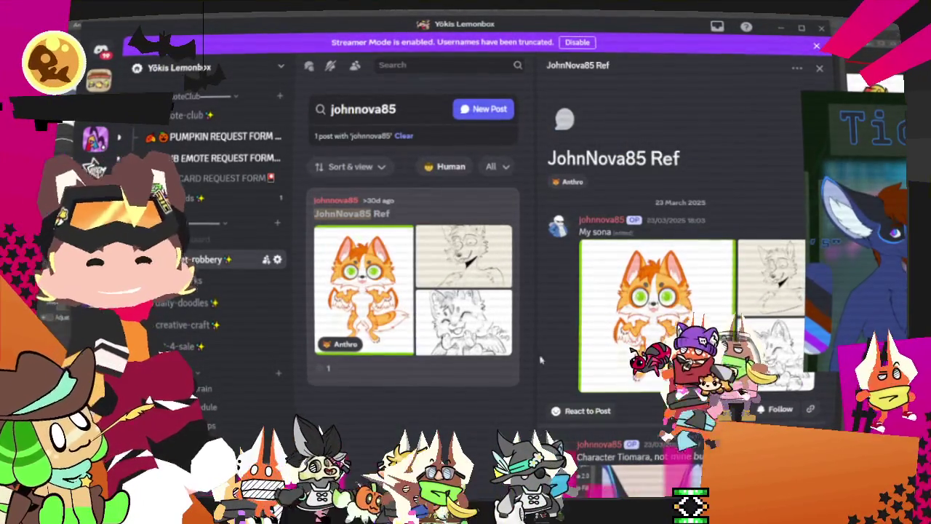
scroll(602, 283, down, 3)
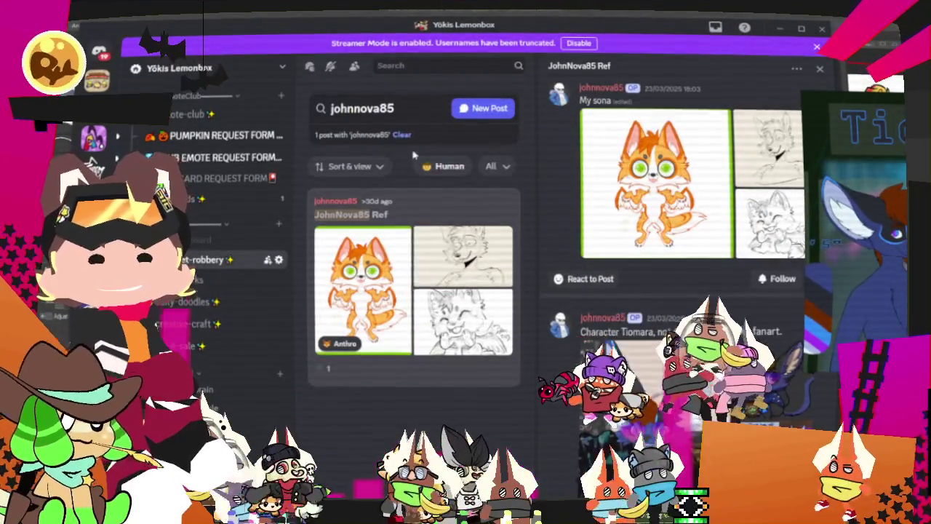
text(:)
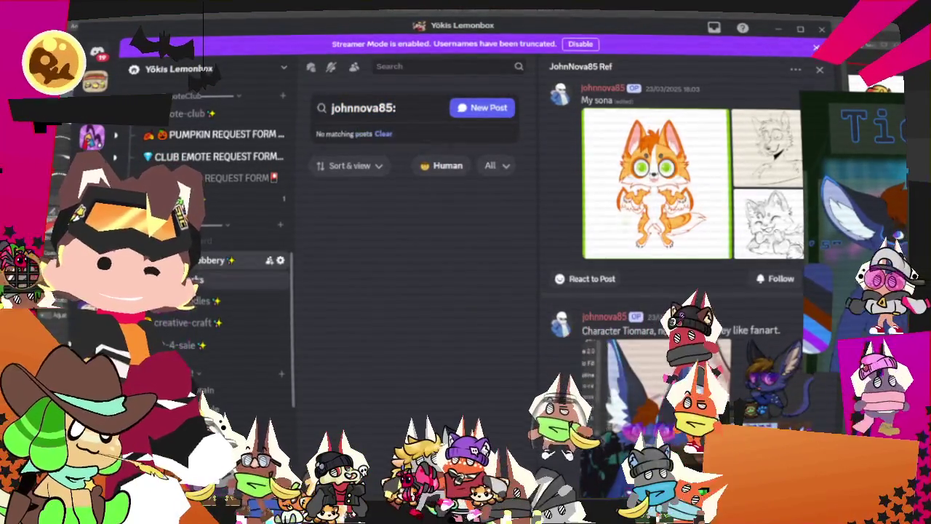
click(232, 281)
key(Escape)
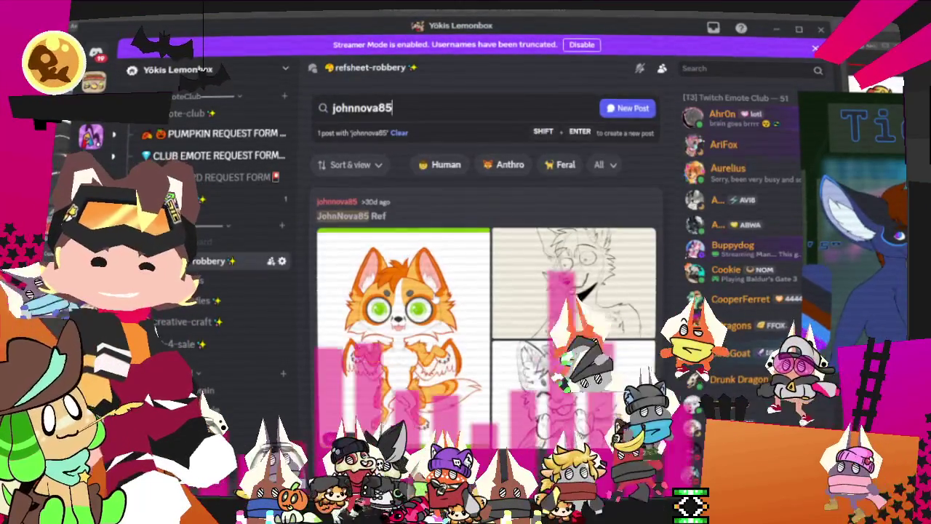
click(477, 202)
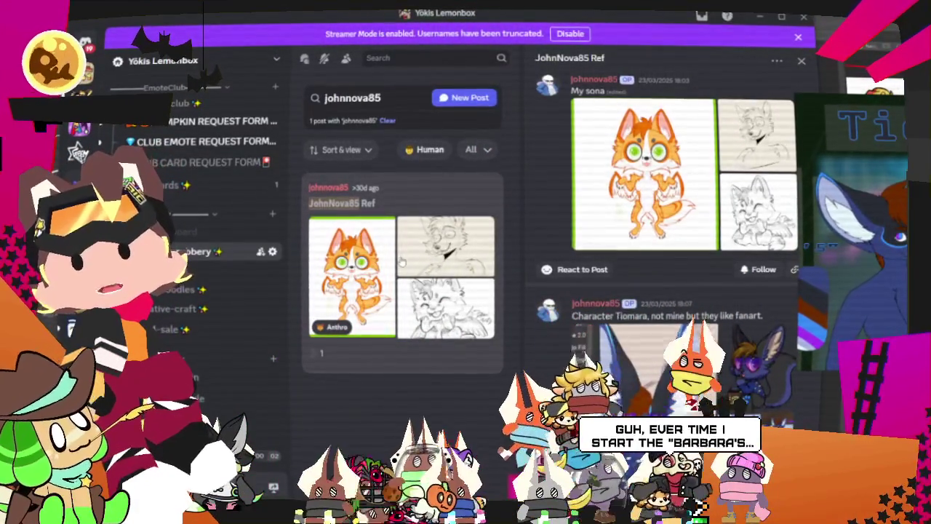
Focus the forum search field and scroll through the fox reference post.
click(400, 100)
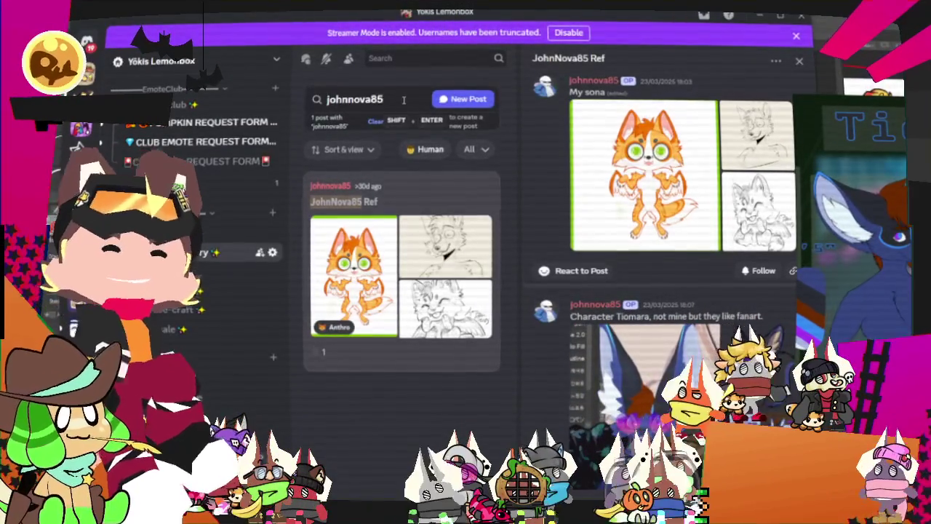
mouse_move(655, 320)
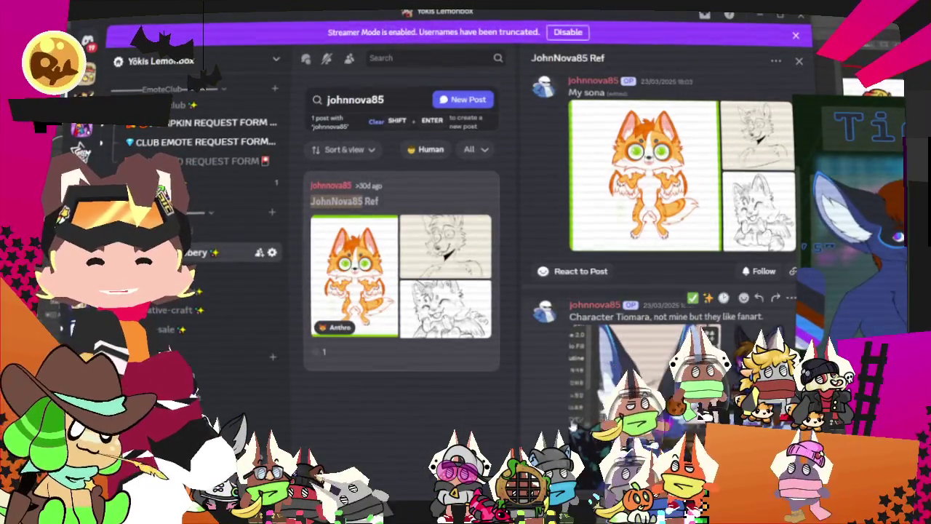
scroll(655, 291, up, 1)
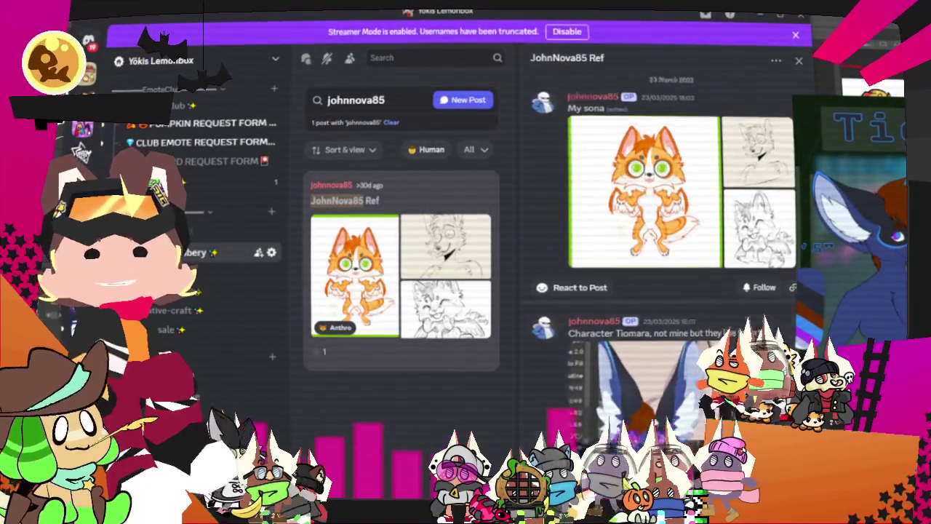
scroll(655, 327, up, 2)
scroll(655, 327, down, 3)
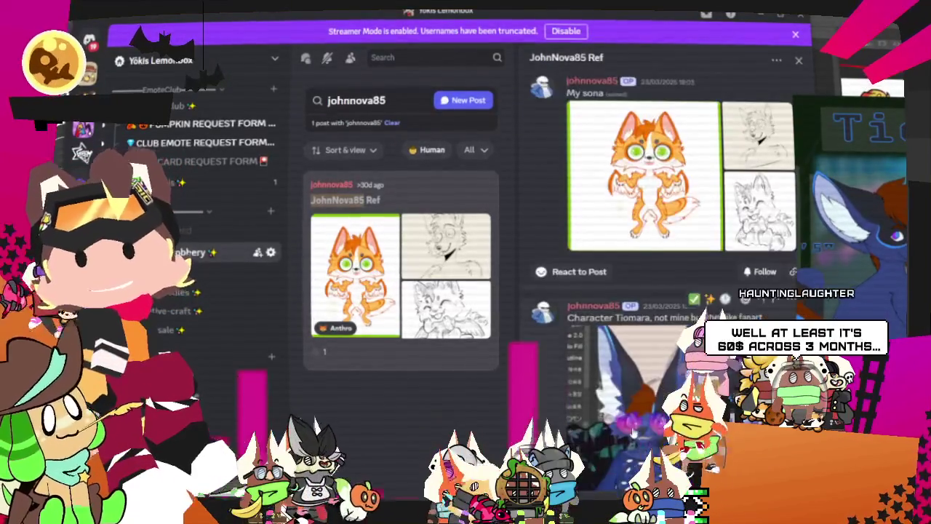
scroll(626, 417, up, 3)
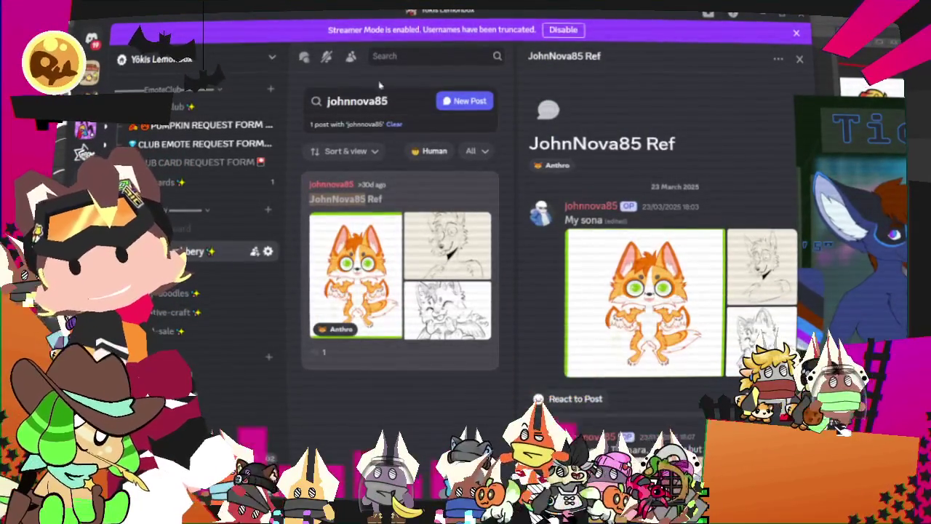
Read the Frequently Asked Questions post in the-pin-board channel.
click(178, 228)
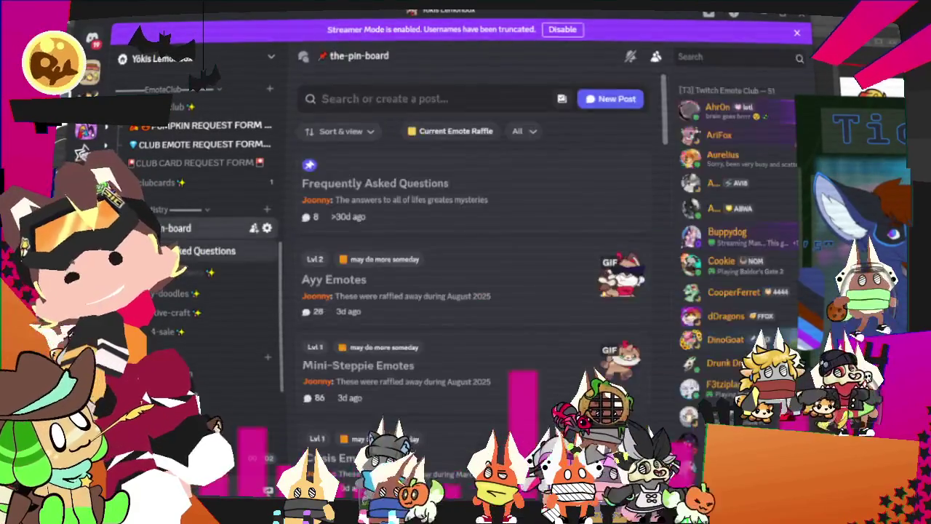
click(374, 183)
scroll(469, 291, up, 5)
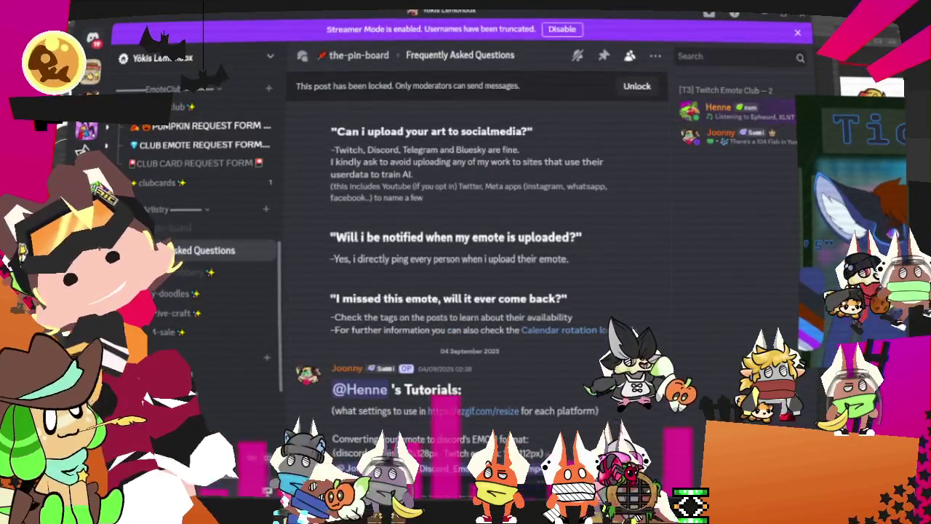
click(182, 227)
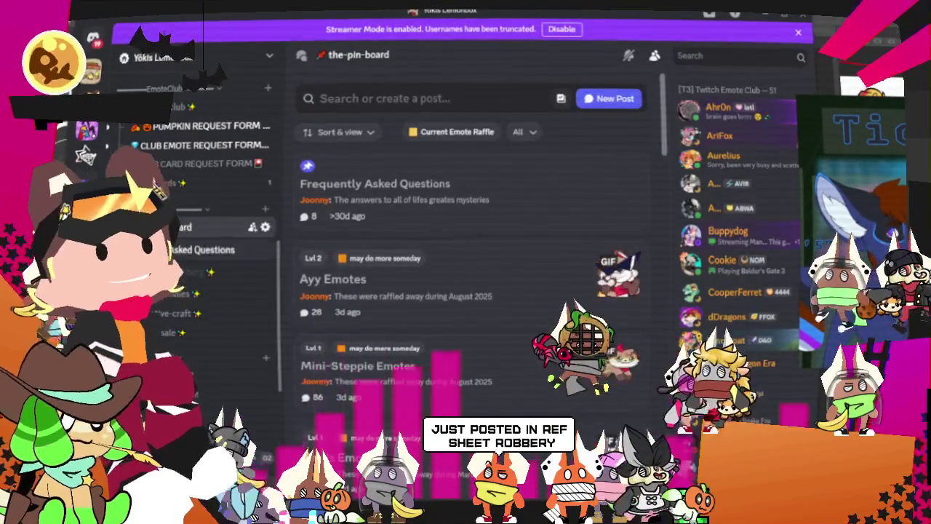
Return to refsheet-robbery, glance at How this works, and select the search term.
click(196, 270)
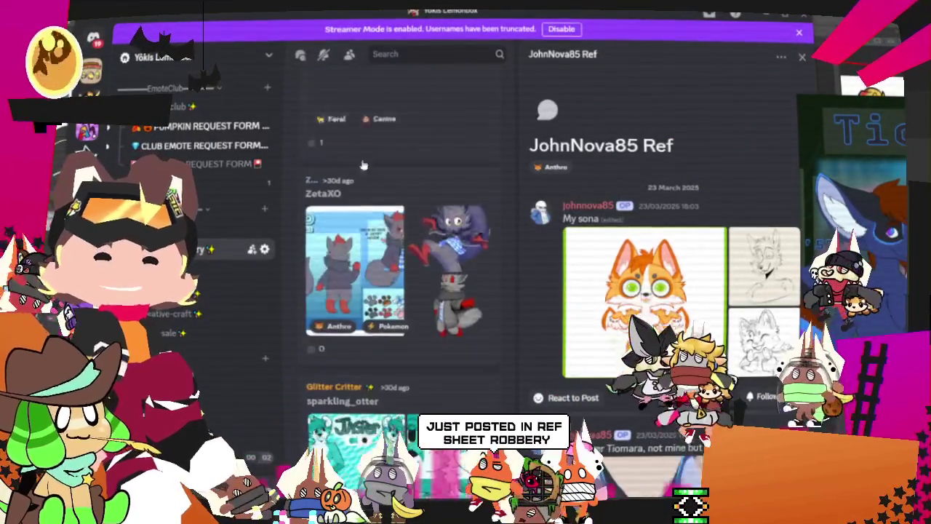
scroll(364, 166, down, 5)
click(364, 165)
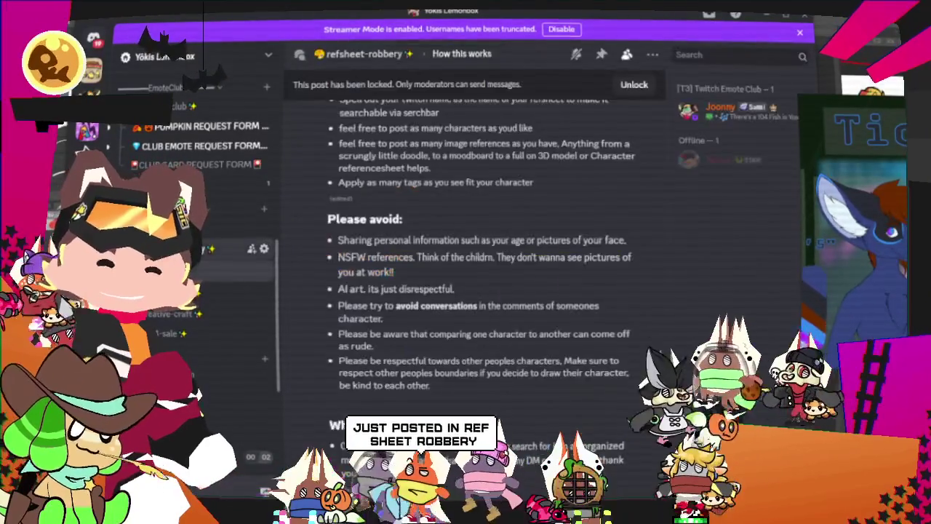
key(Escape)
drag(405, 100, 248, 99)
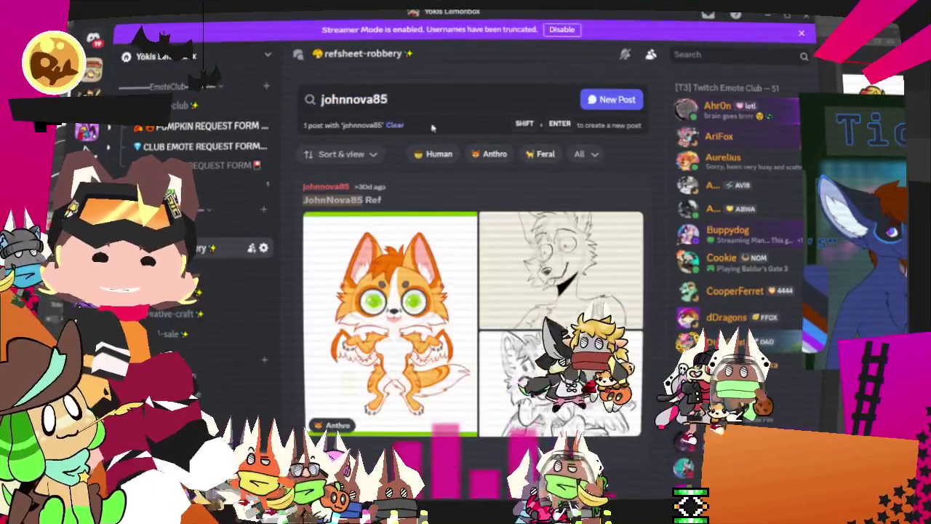
Open the fox post beside the list and retype the search as the member's username with a colon.
click(438, 191)
scroll(709, 245, down, 3)
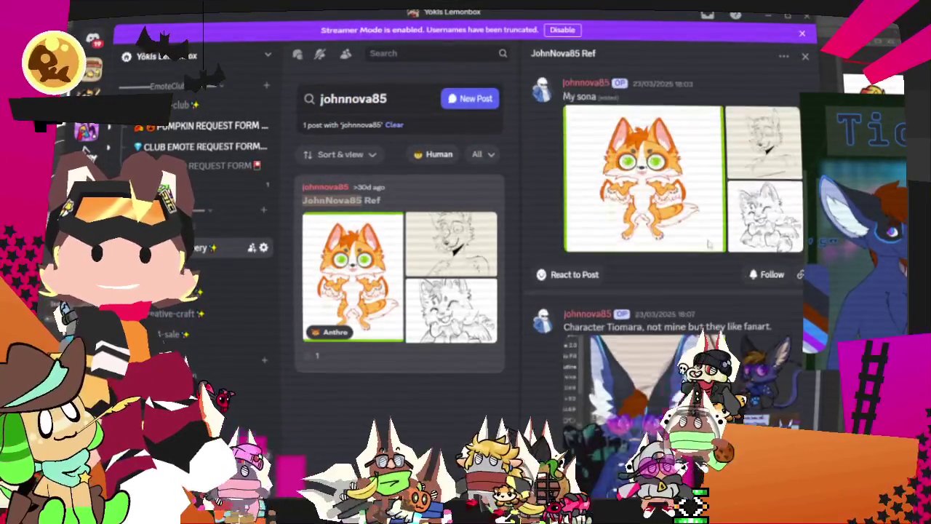
scroll(677, 249, up, 3)
scroll(684, 247, down, 3)
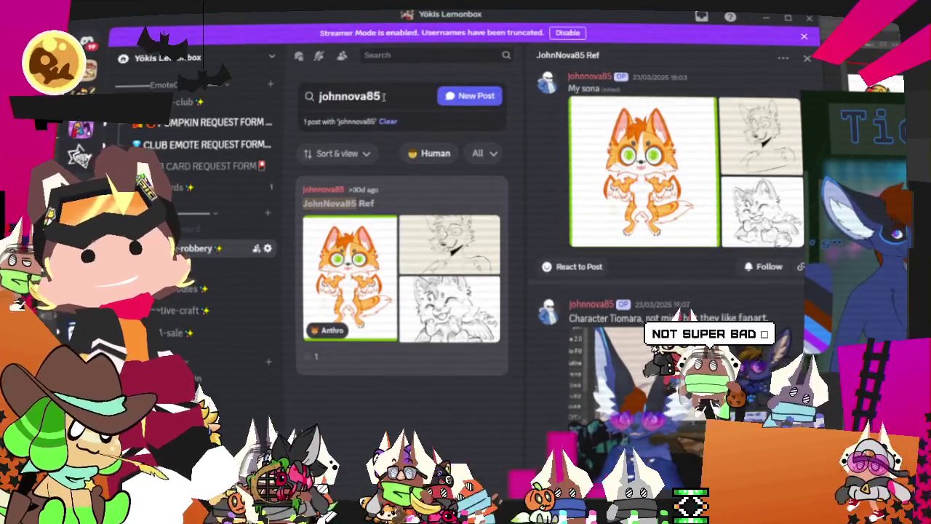
key(BackSpace)
key(BackSpace)
key(BackSpace)
key(BackSpace)
key(BackSpace)
key(BackSpace)
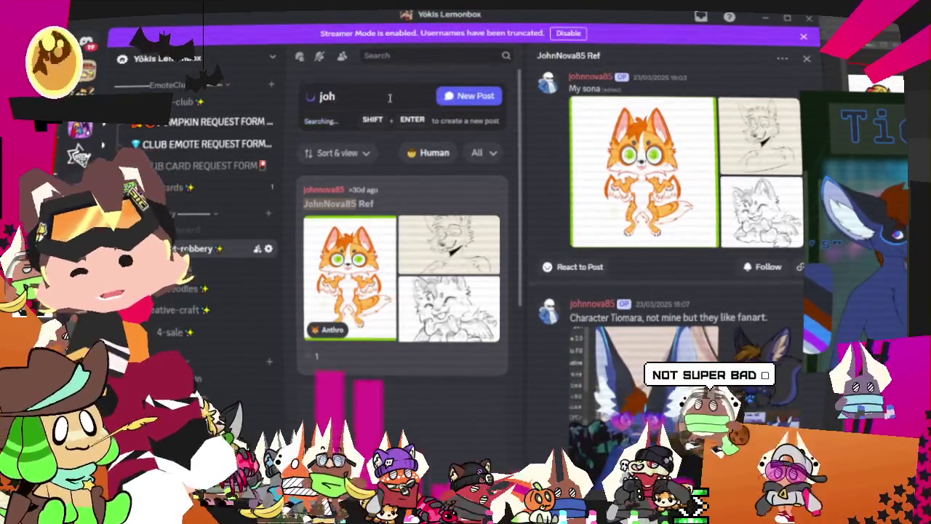
text(n)
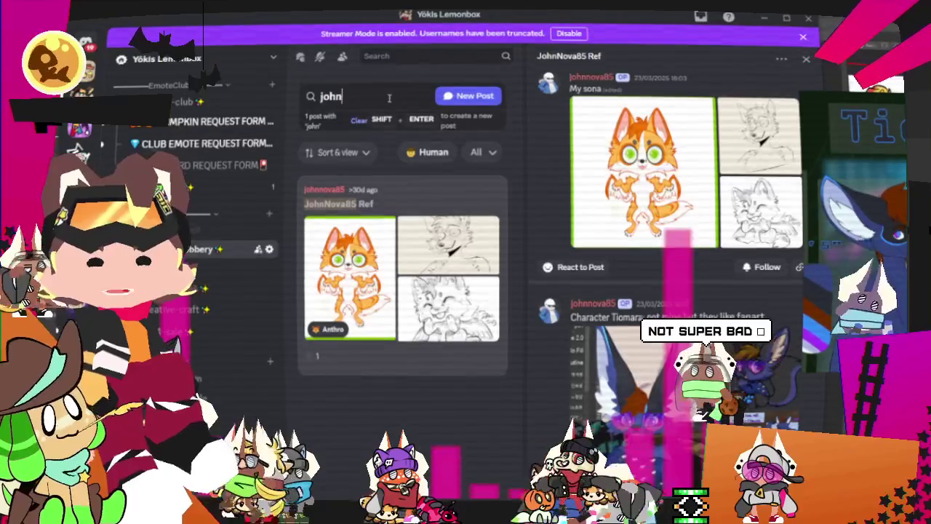
text(ove)
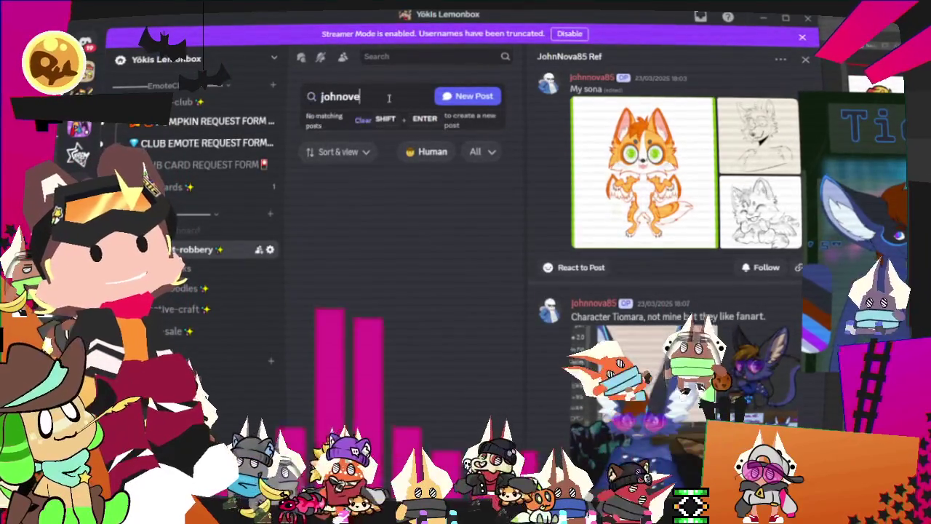
key(BackSpace)
key(BackSpace)
text(va)
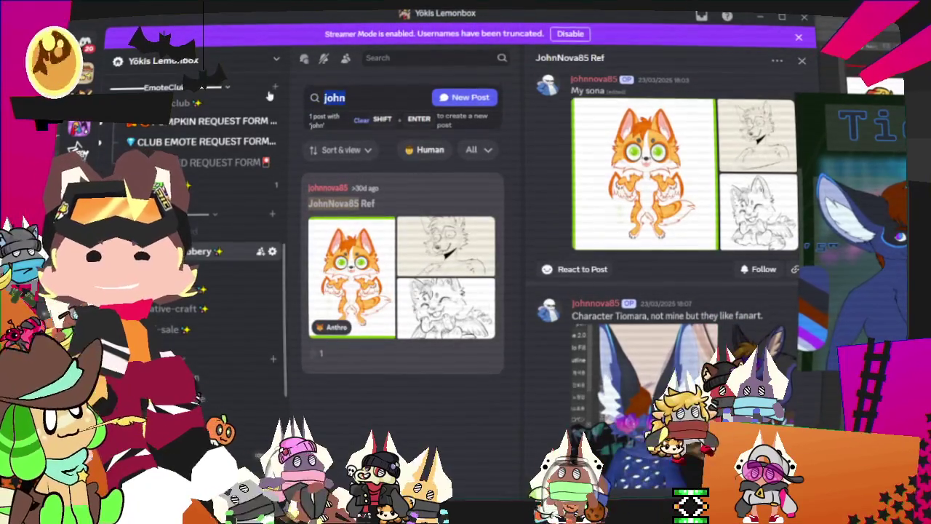
text(johnnova85:)
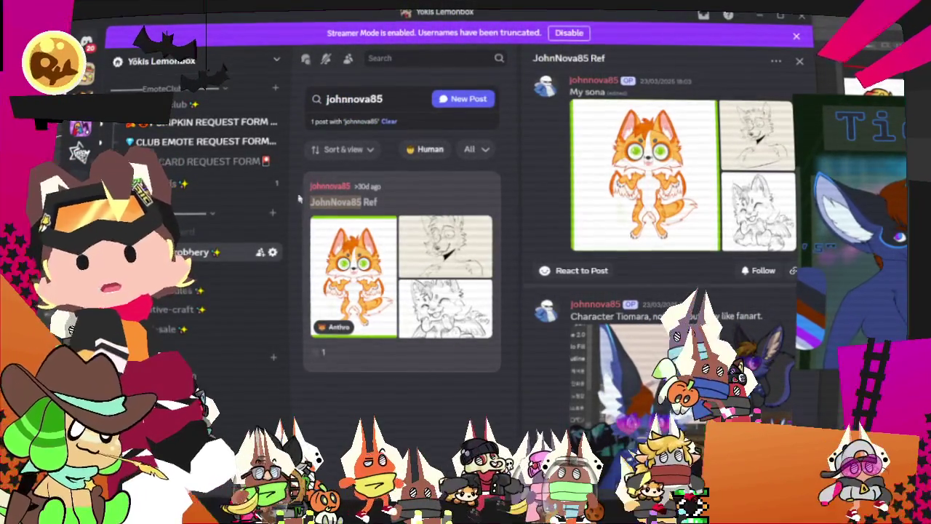
Change the search to a 'Seafoam … 2nd character' query, trimming its ending.
text("Seafoam art 2nd character")
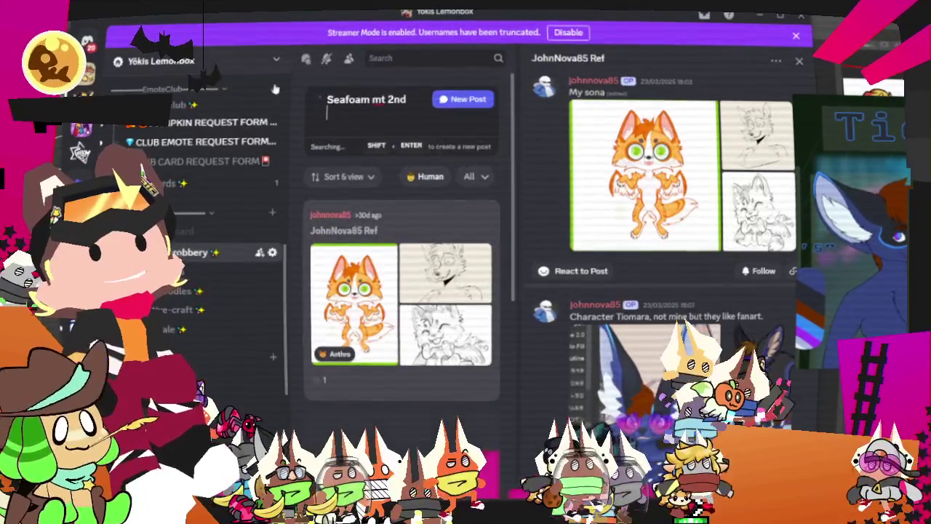
key(BackSpace)
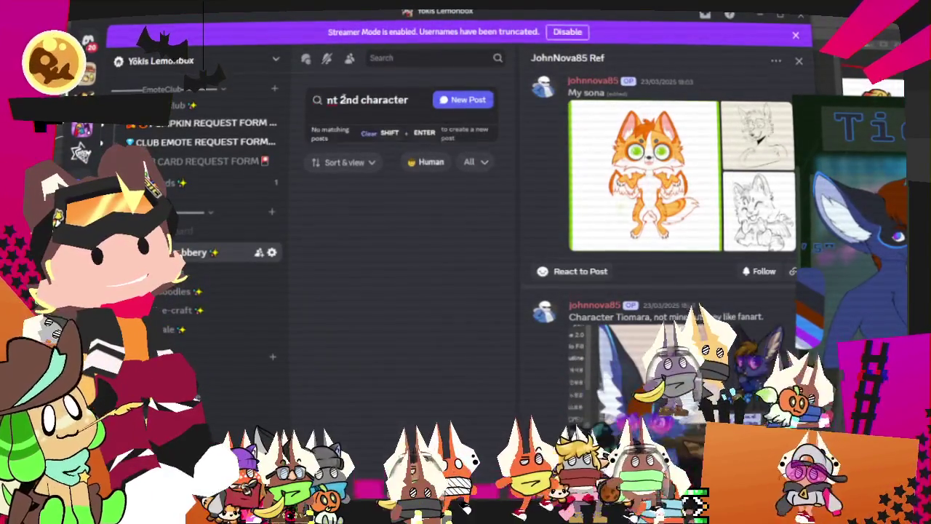
key(Home)
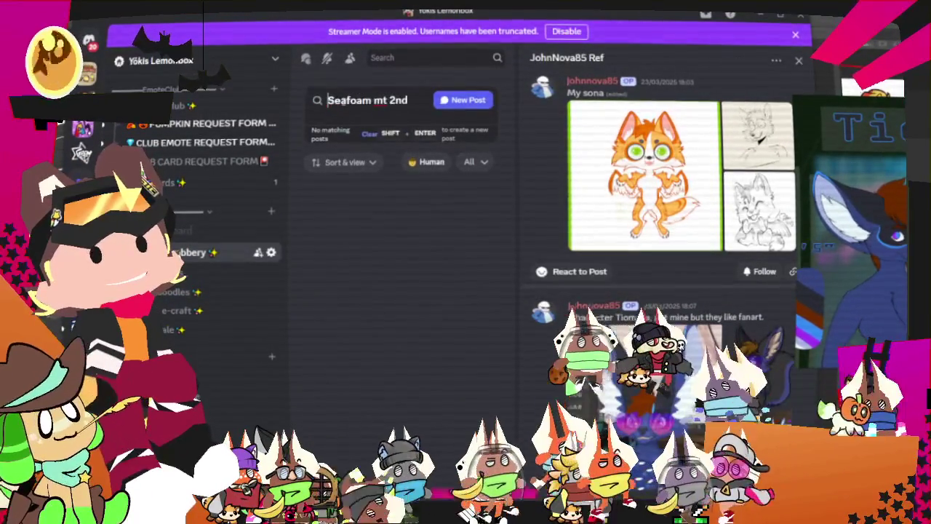
key(End)
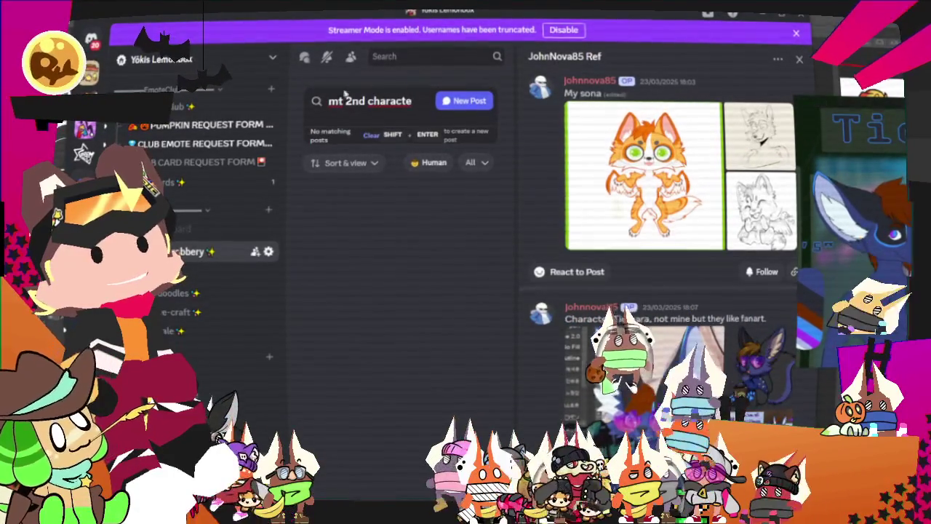
key(BackSpace)
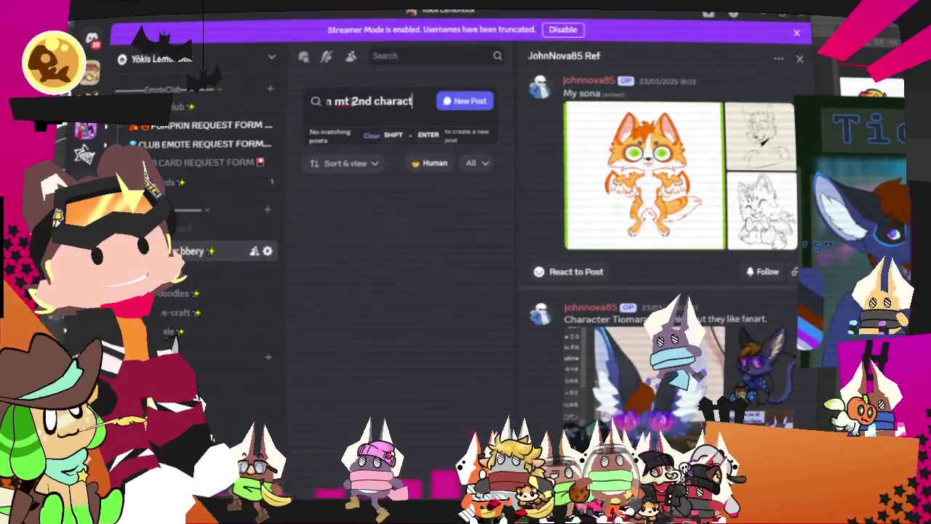
key(BackSpace)
key(BackSpace)
key(BackSpace)
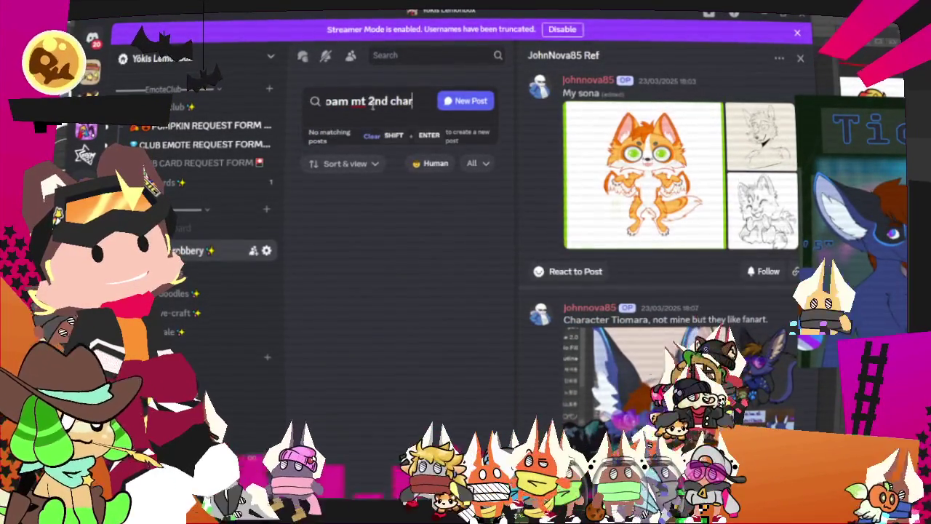
key(BackSpace)
key(BackSpace)
key(BackSpace)
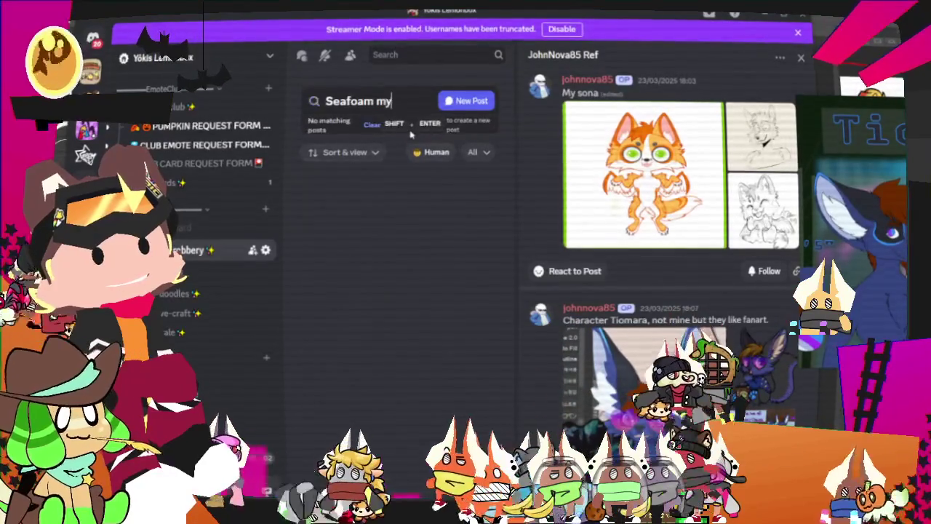
text(my 2nd characte)
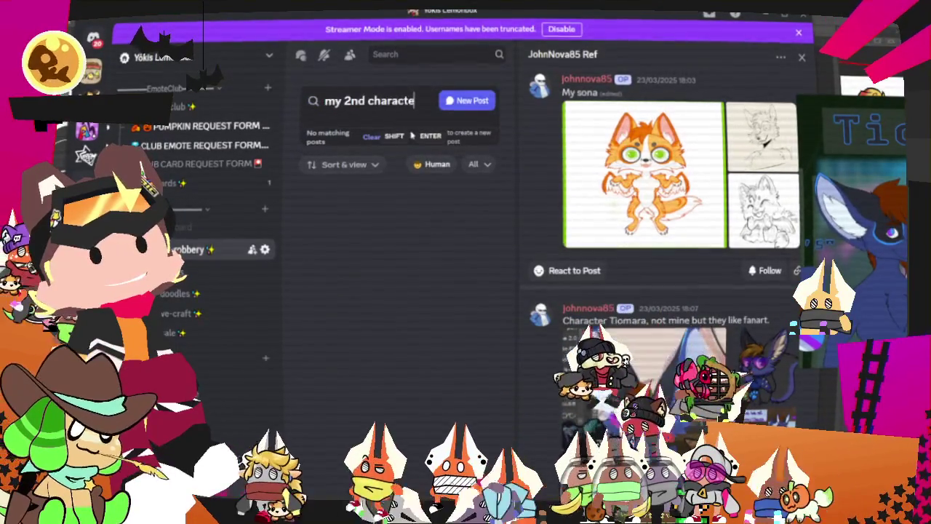
text(r)
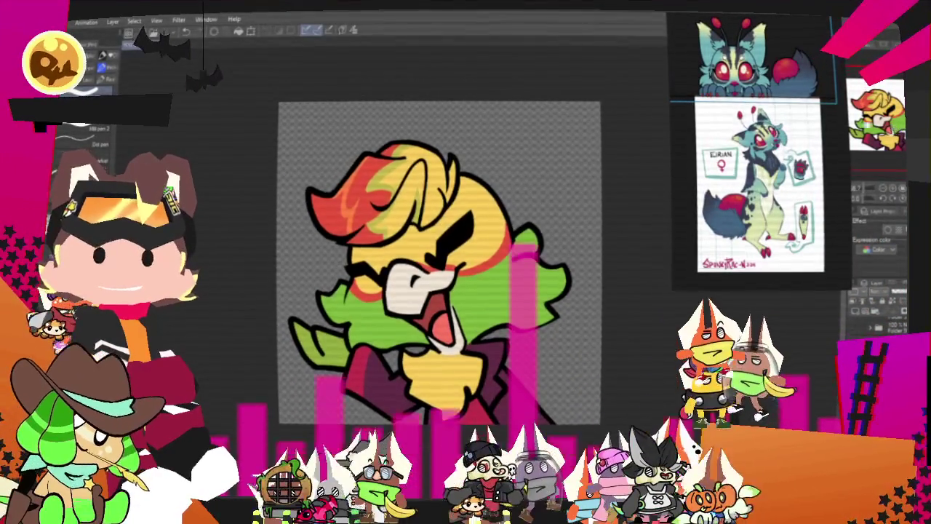
Zoom in on Eirian's blue rough sketch.
scroll(436, 262, up, 2)
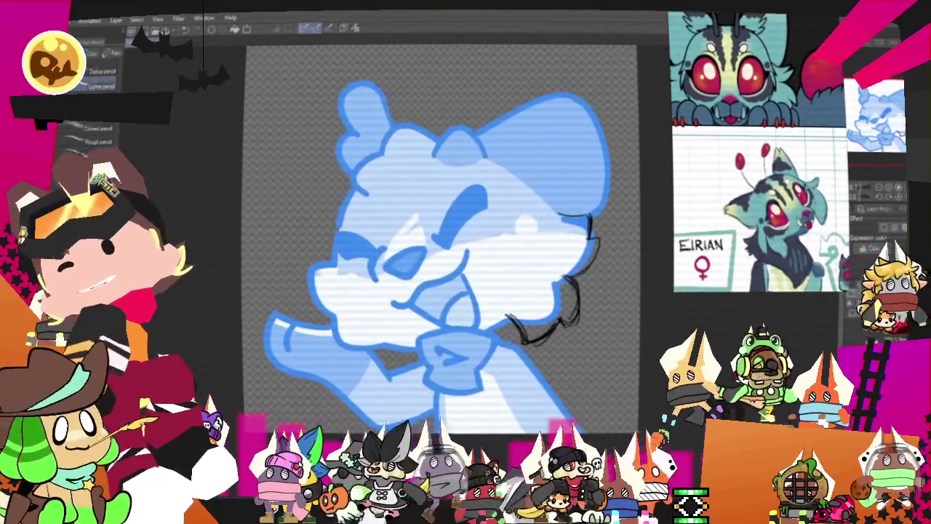
Lasso the black jaw and neck lines and reposition them.
drag(548, 367, 557, 360)
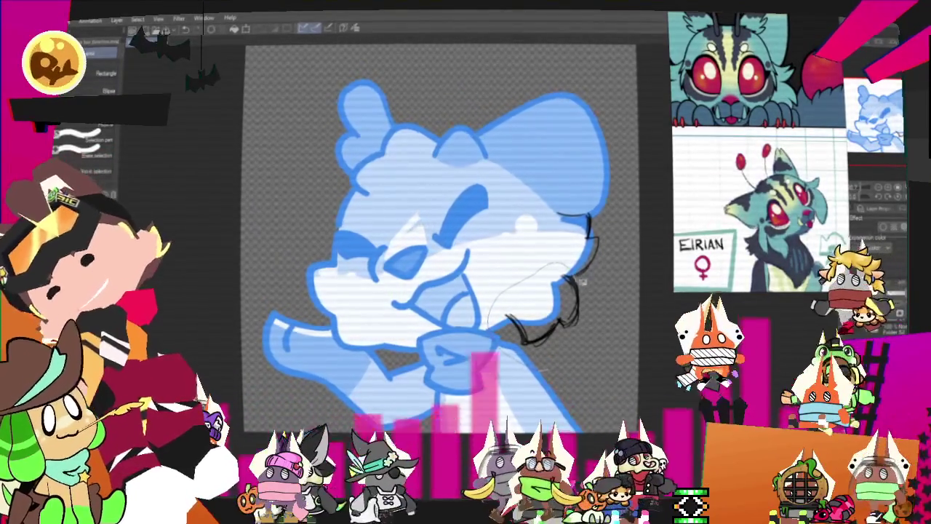
click(586, 388)
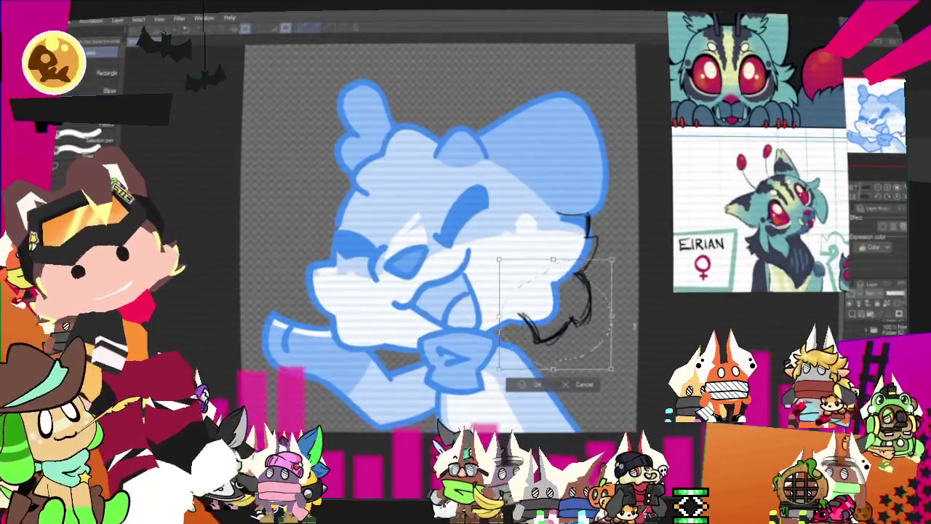
key(Return)
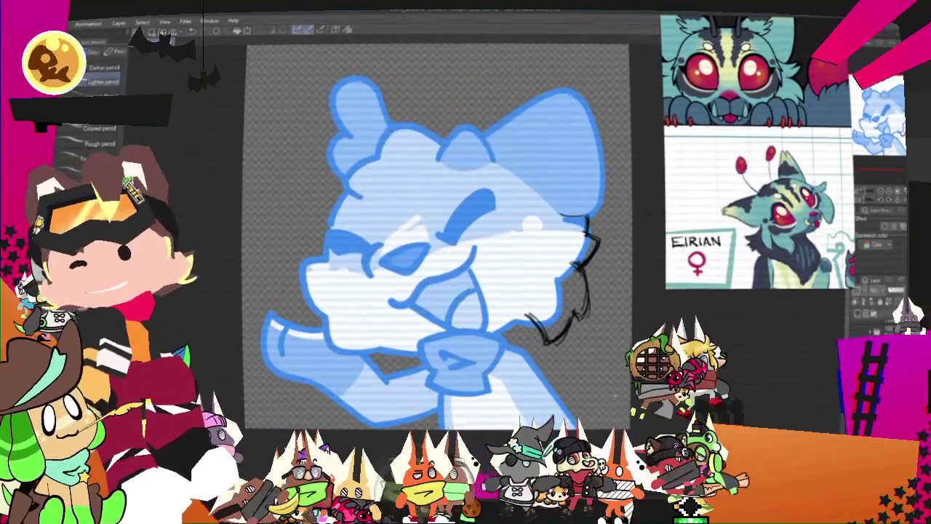
Sketch pencil fur strokes along the right cheek edge.
key(p)
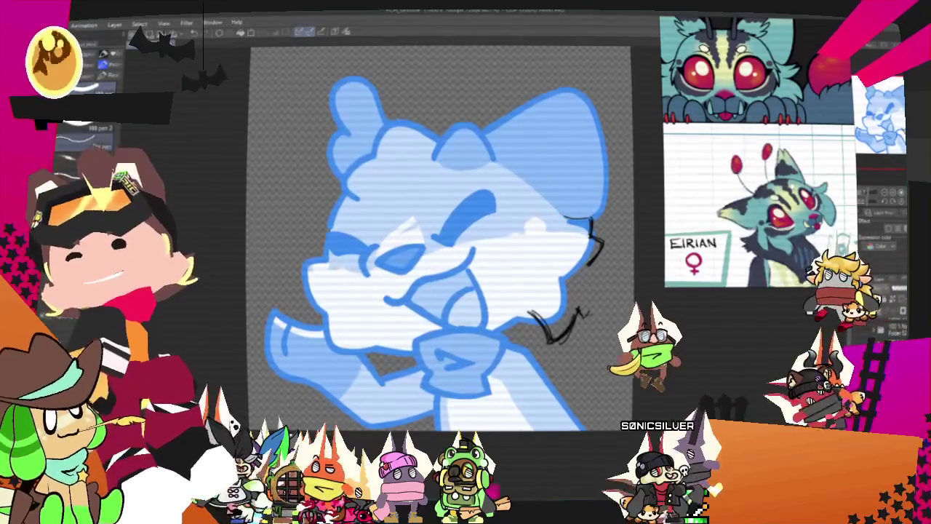
key(p)
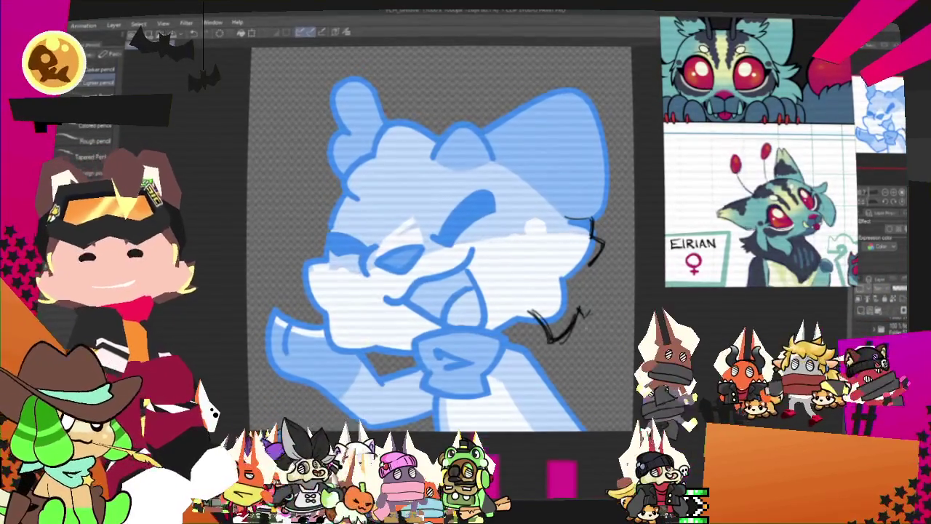
drag(595, 259, 555, 340)
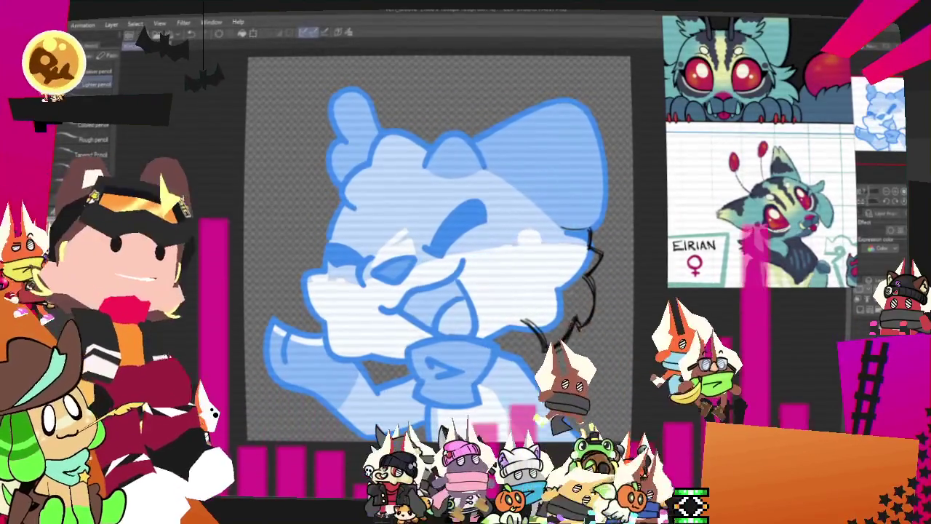
key(p)
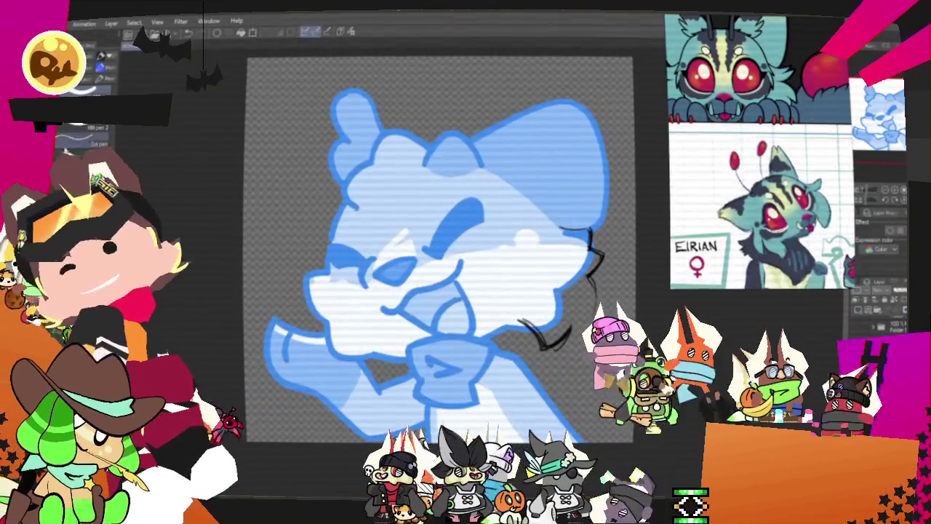
key(p)
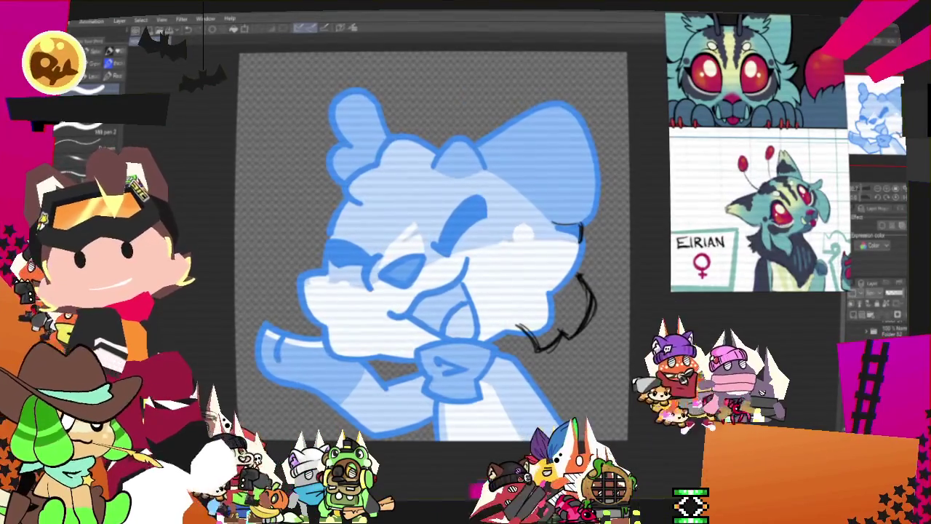
Lasso the black lineart on the right side of Eirian's head and apply a Free Transform.
key(p)
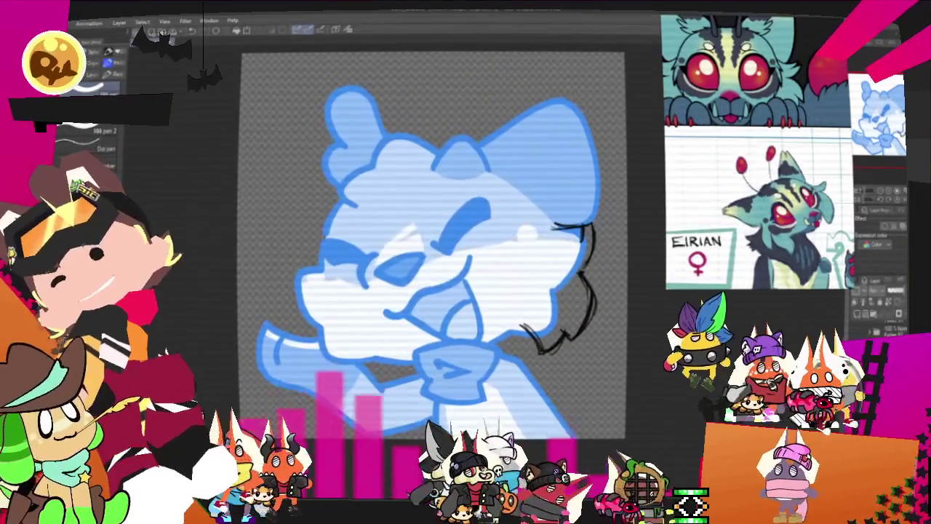
key(p)
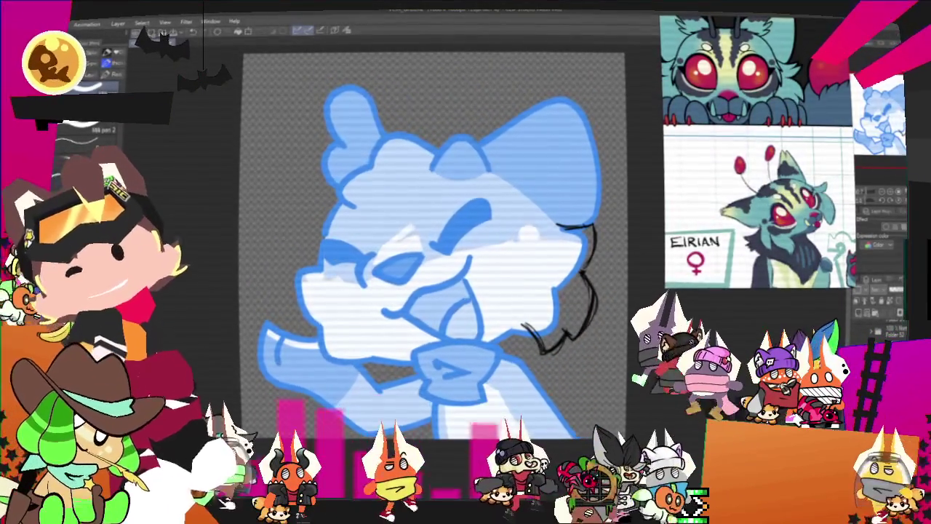
key(m)
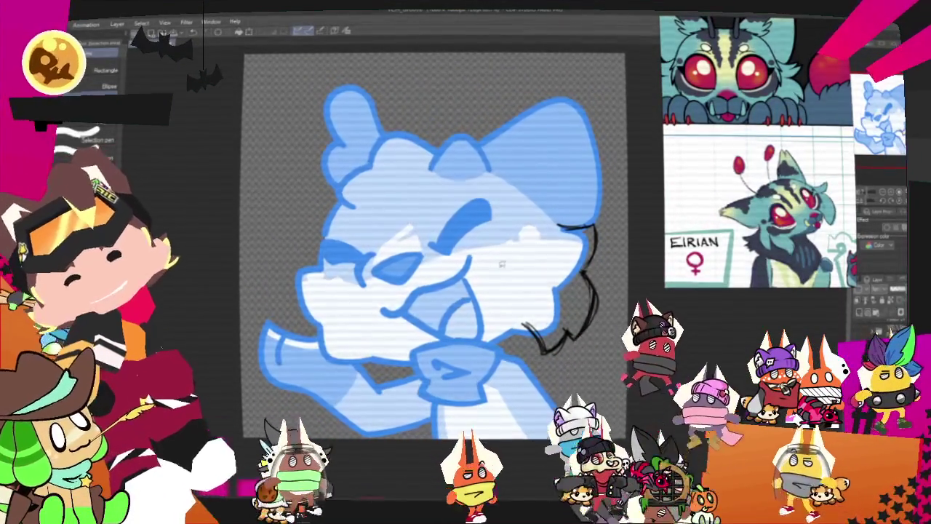
drag(495, 189, 604, 367)
key(ctrl+t)
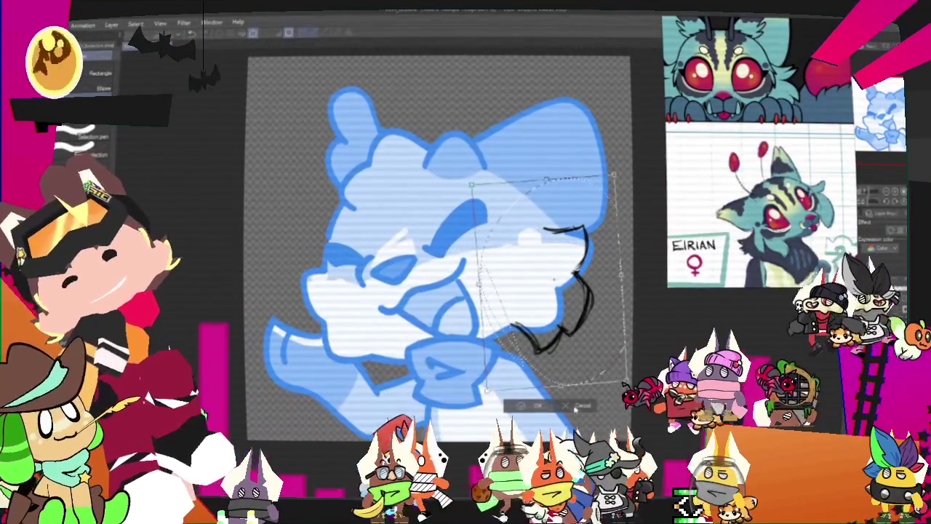
key(Return)
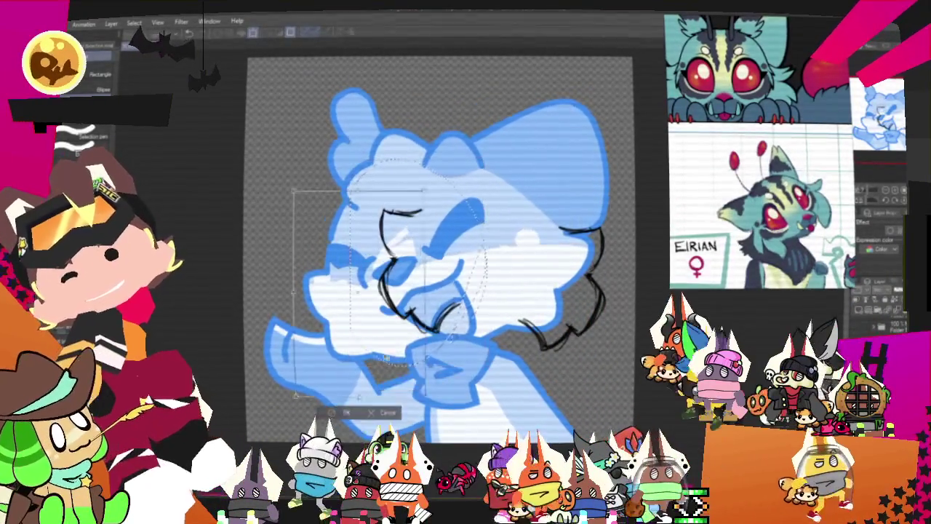
Shift the selected face lineart left and down, nudge it back, and confirm the transform.
drag(360, 294, 343, 312)
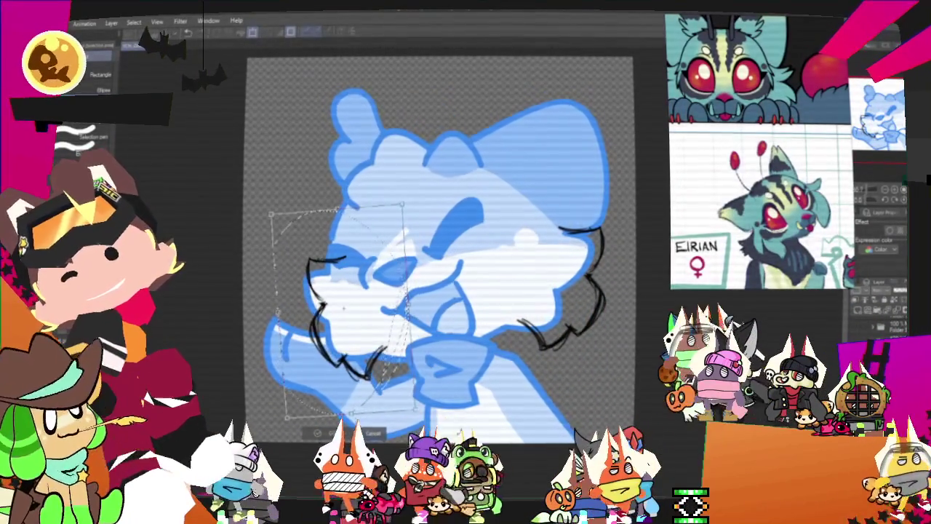
drag(343, 311, 355, 310)
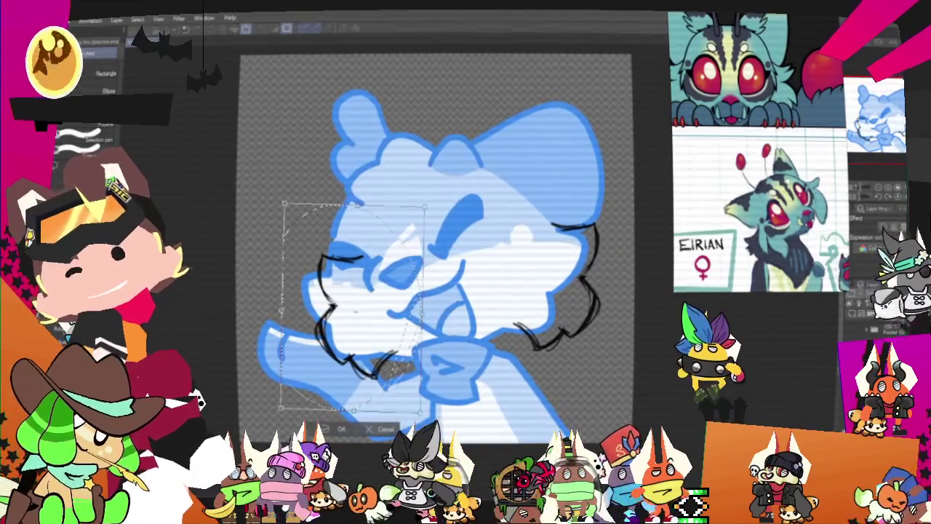
click(339, 431)
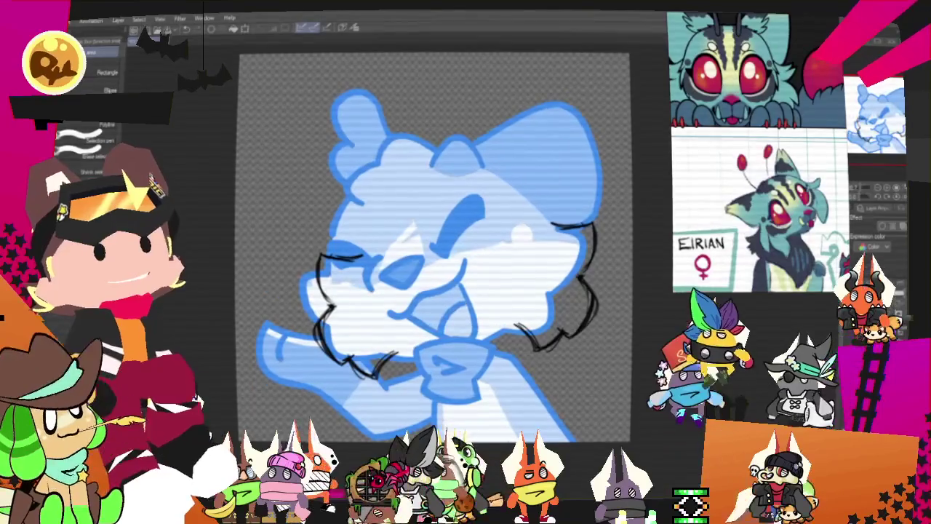
With the pencil, undo the stray chin stroke and draw two short mouth strokes.
key(p)
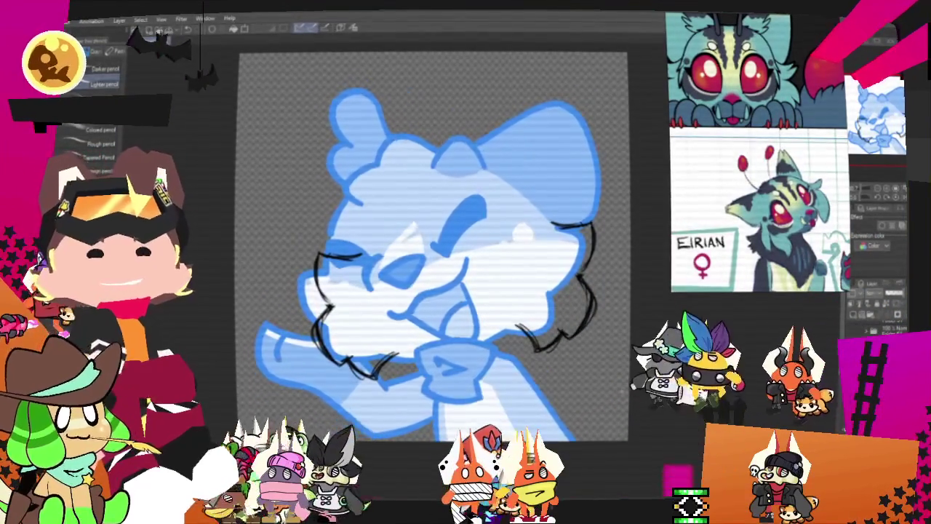
scroll(436, 248, down, 2)
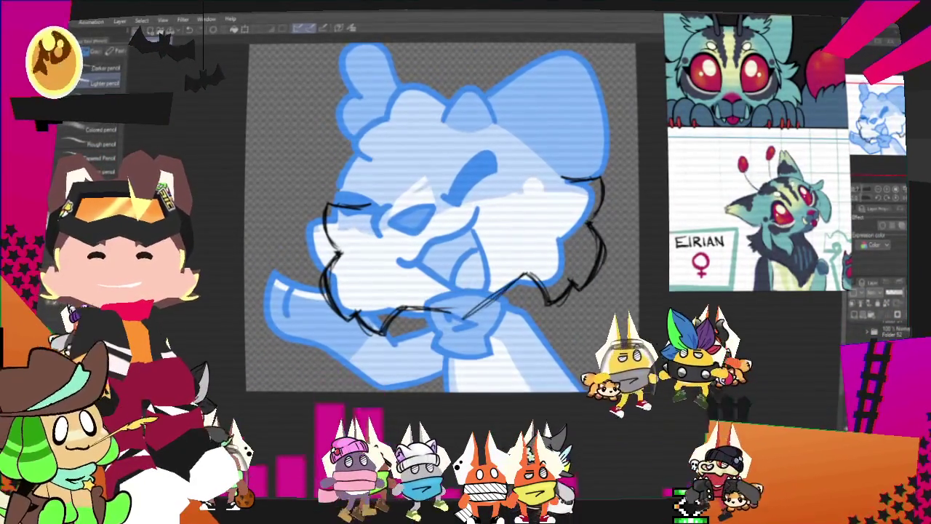
key(ctrl+z)
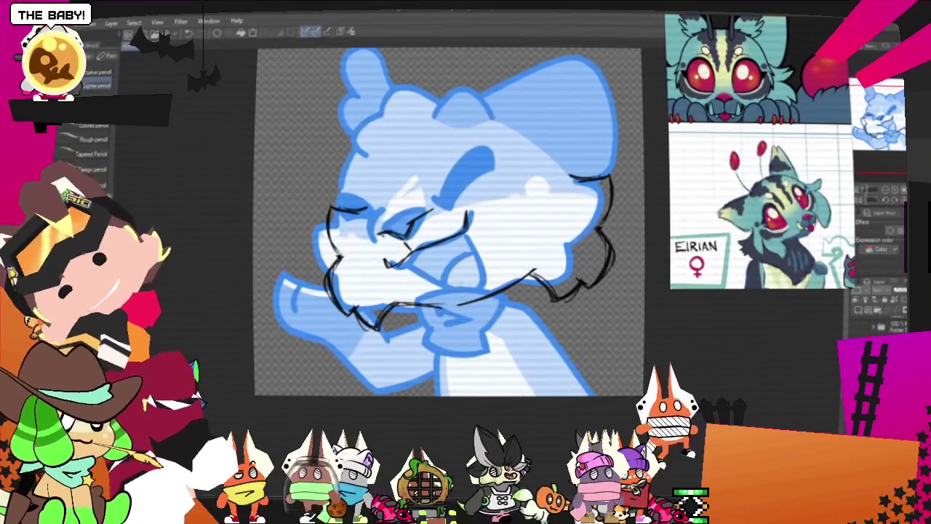
mouse_move(463, 240)
mouse_down()
mouse_move(477, 285)
mouse_move(463, 288)
mouse_up()
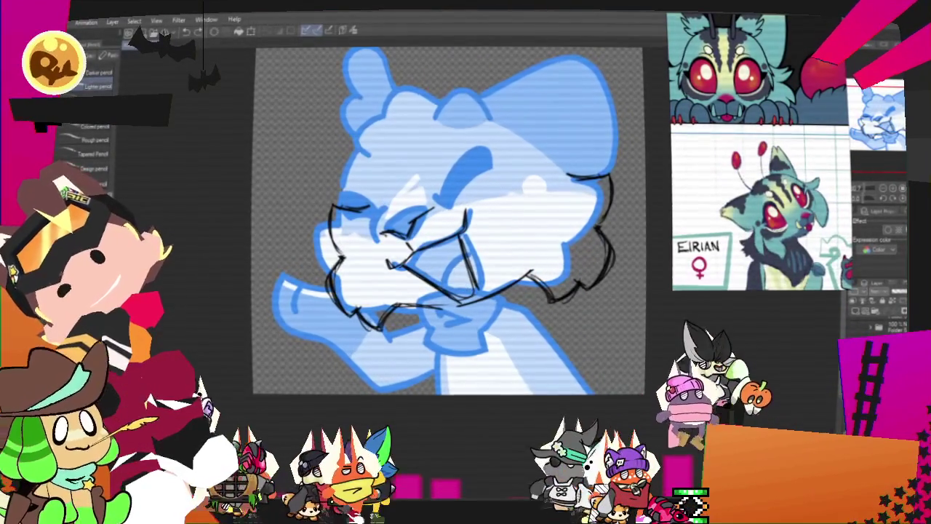
drag(466, 268, 459, 285)
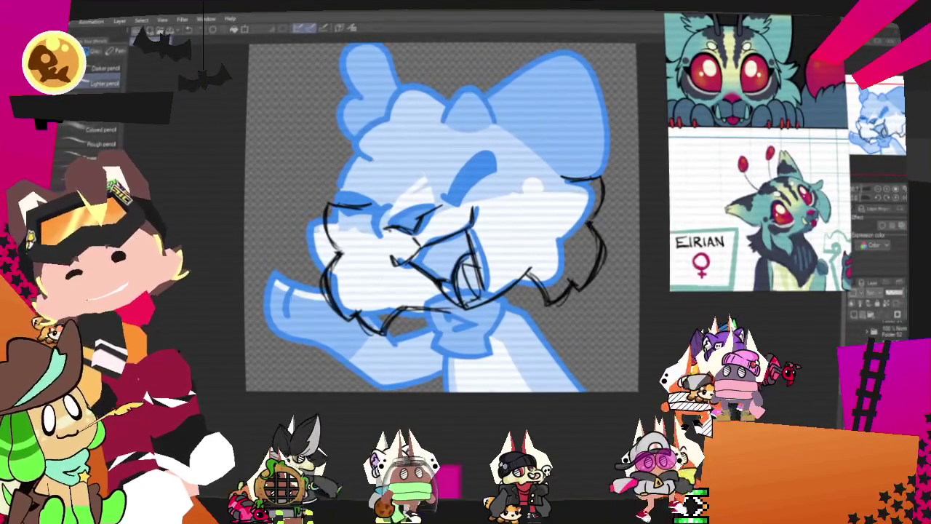
key(m)
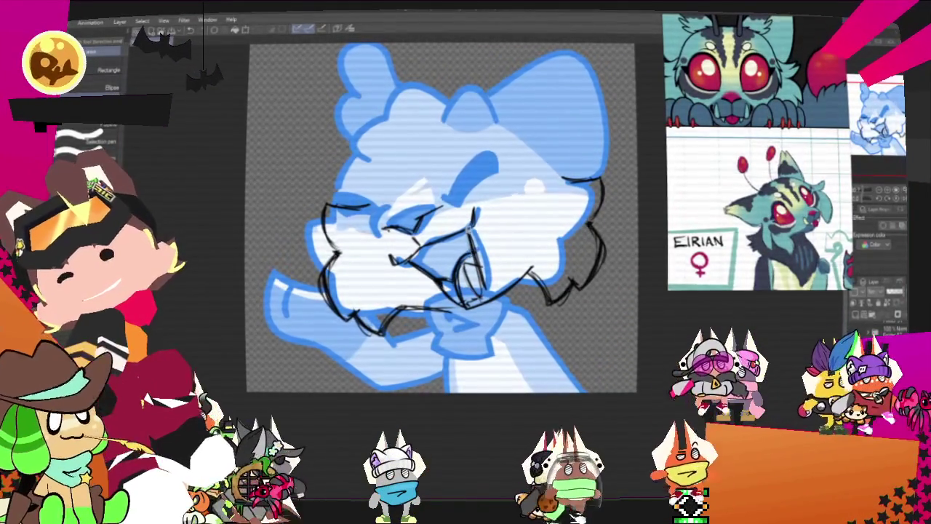
Transform the eye and mouth lines, reposition the lower face lines, then deselect.
key(ctrl+t)
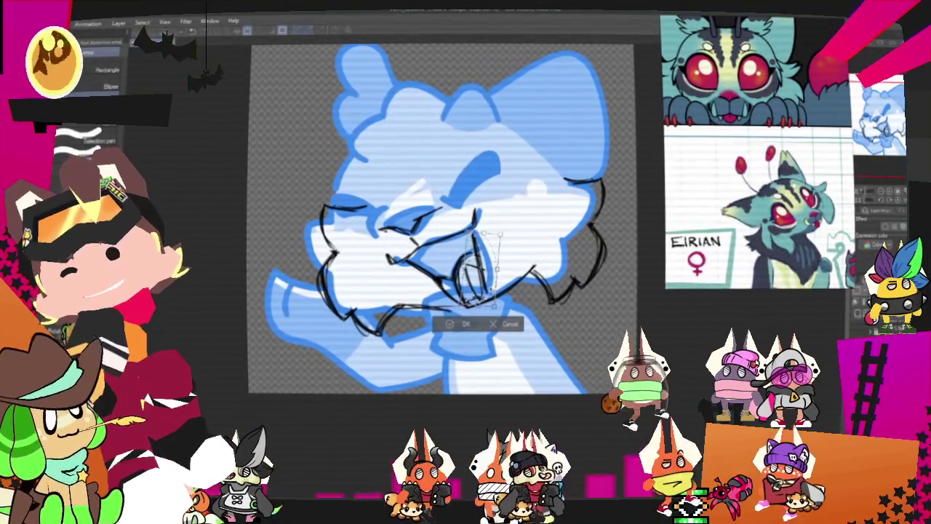
key(Return)
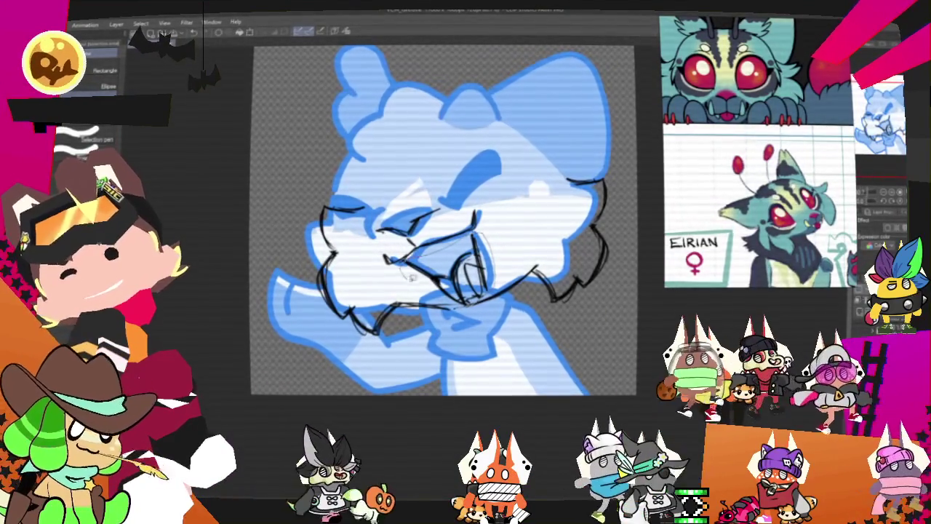
drag(390, 234, 494, 306)
key(ctrl+t)
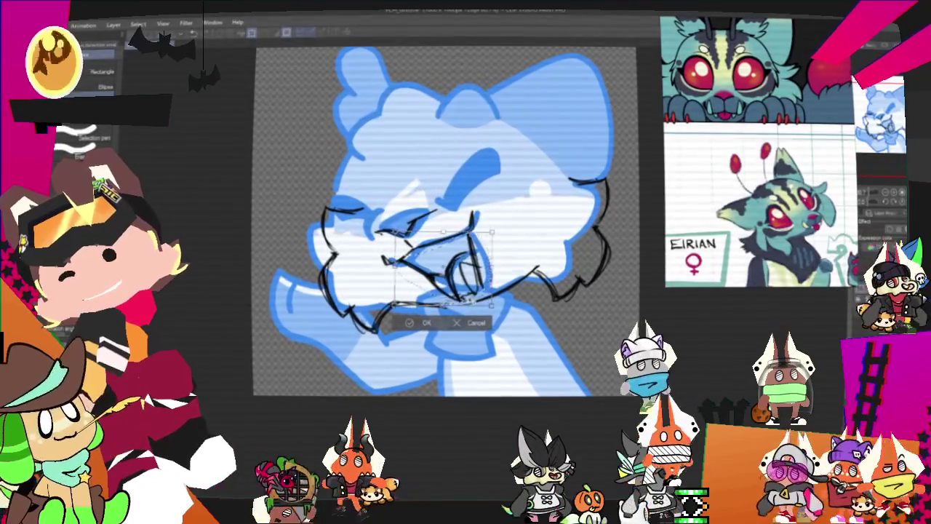
key(Return)
key(ctrl+d)
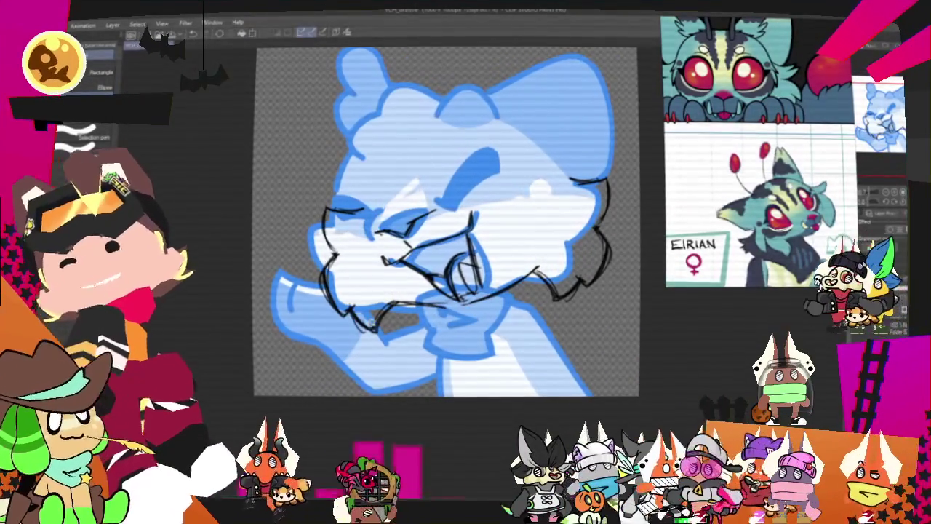
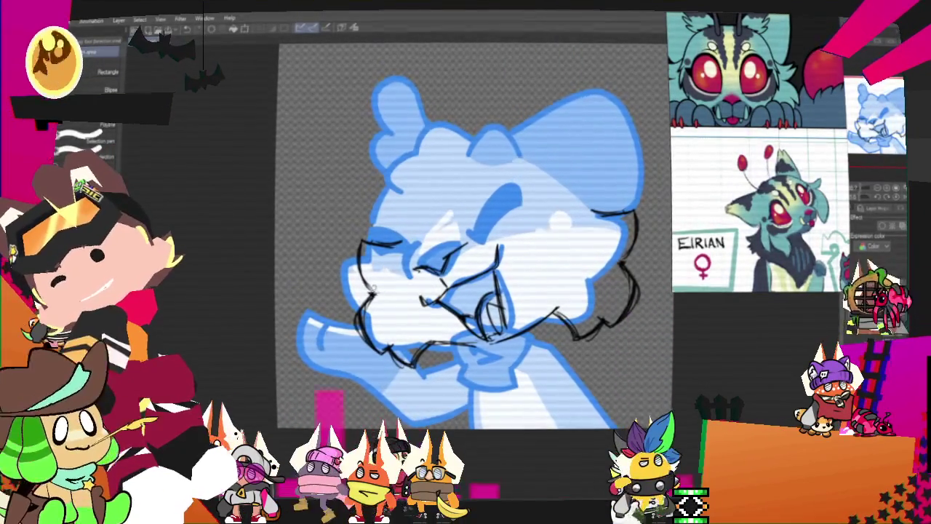
Lasso the rough face sketch lines and commit their repositioned transform.
drag(331, 206, 342, 302)
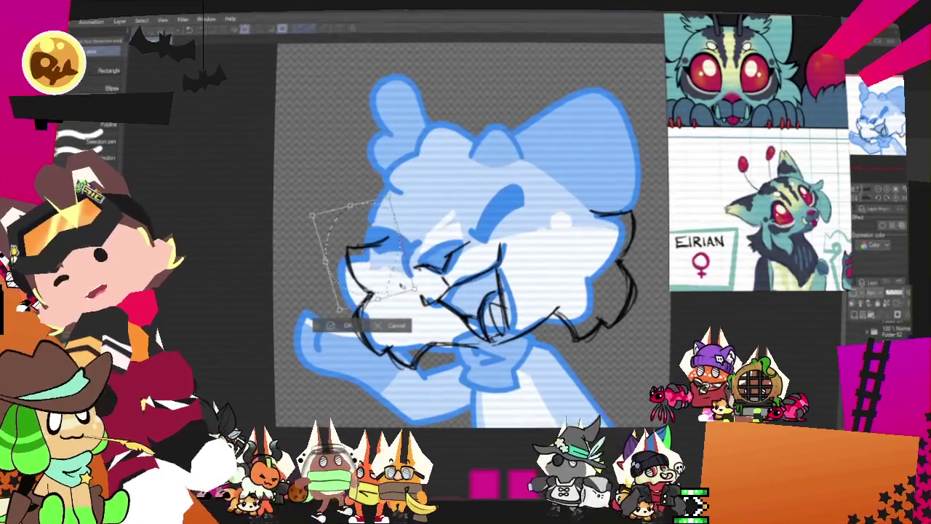
click(337, 329)
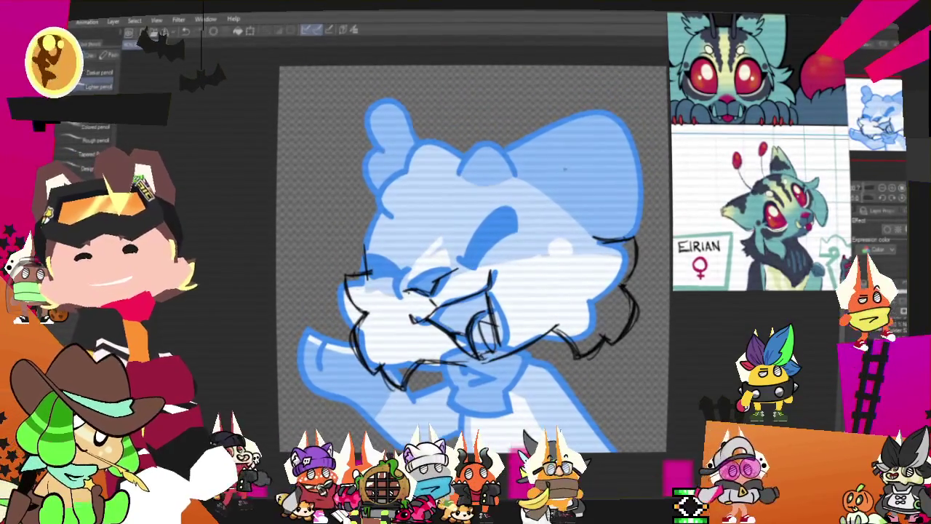
Pencil the top-right head outline and pointed right ear, reframing the canvas as needed.
drag(582, 207, 592, 238)
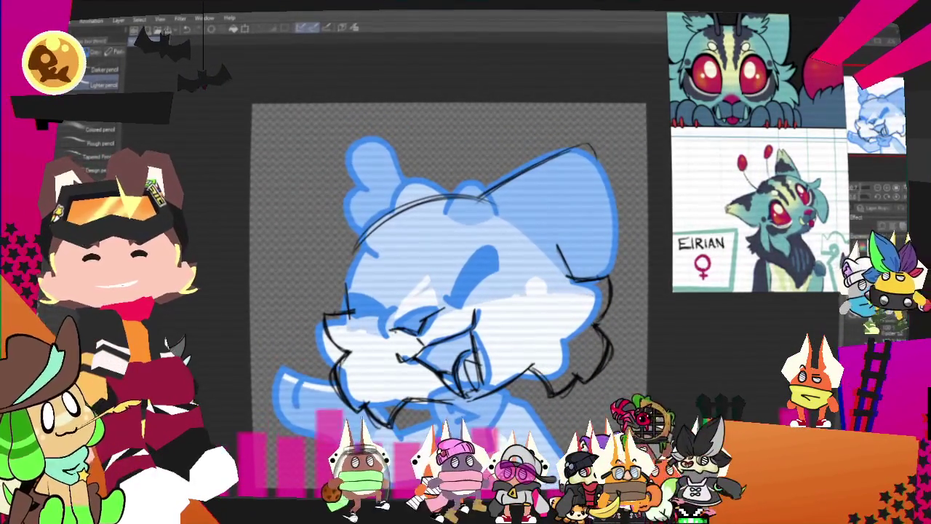
drag(579, 148, 598, 174)
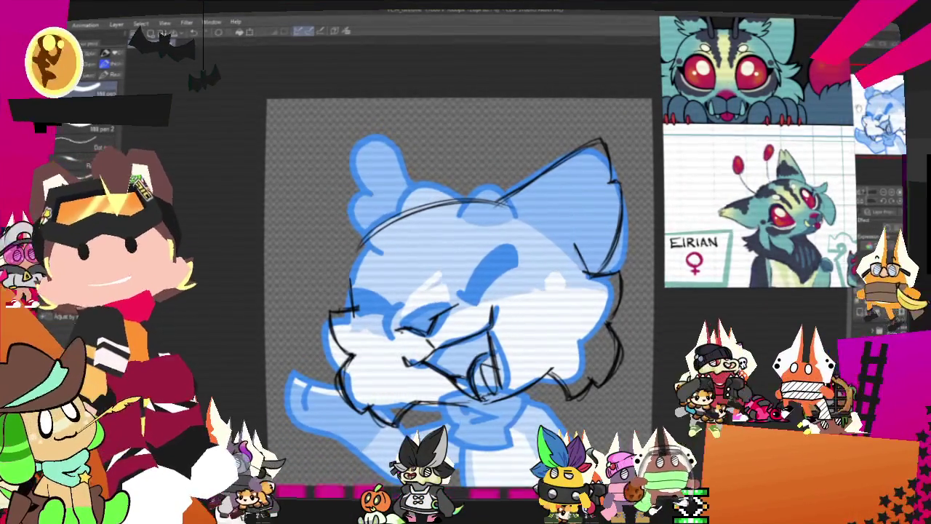
key(p)
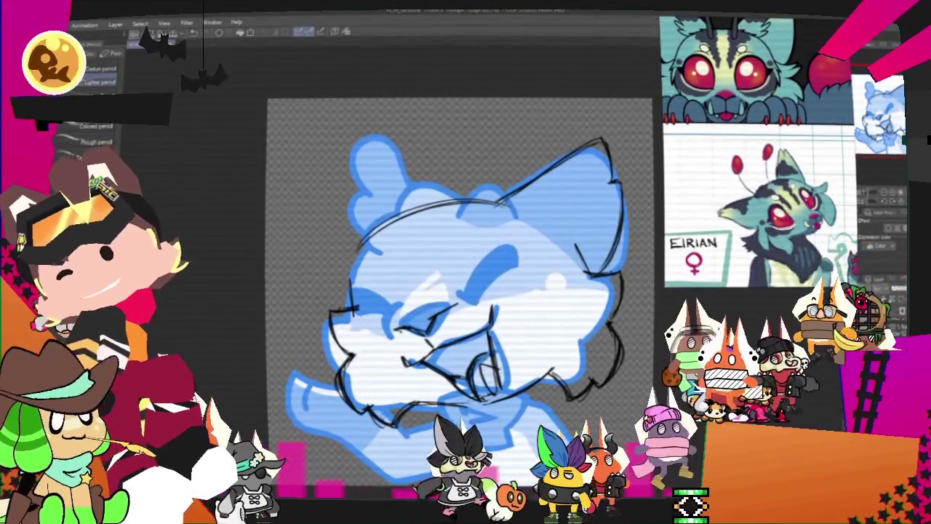
drag(451, 291, 442, 332)
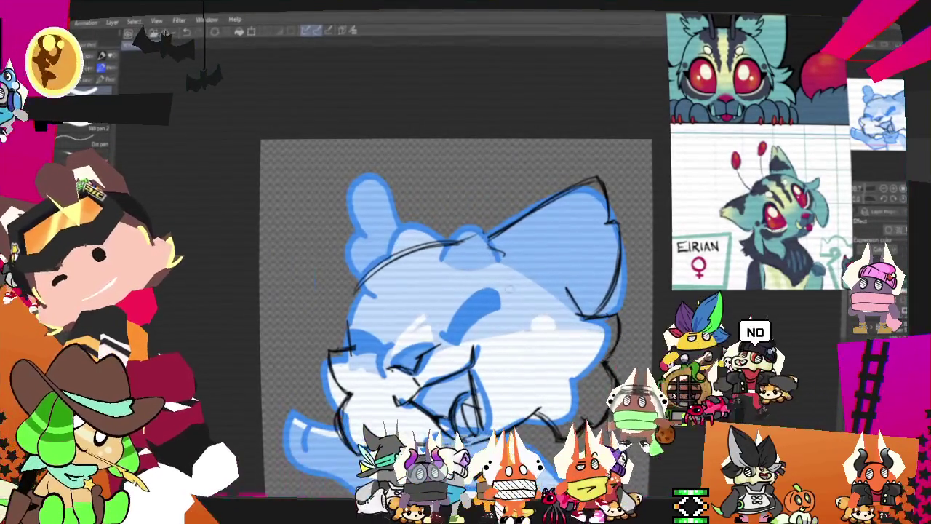
key(p)
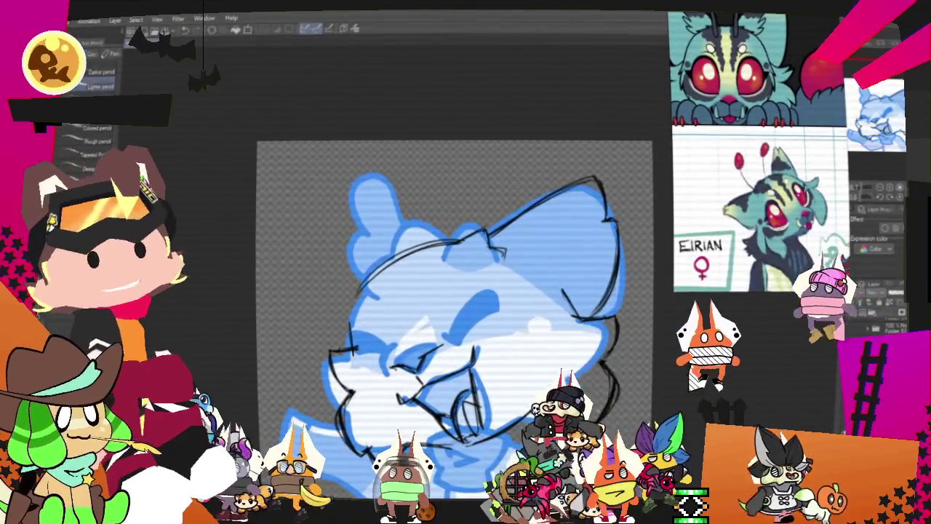
drag(454, 320, 513, 287)
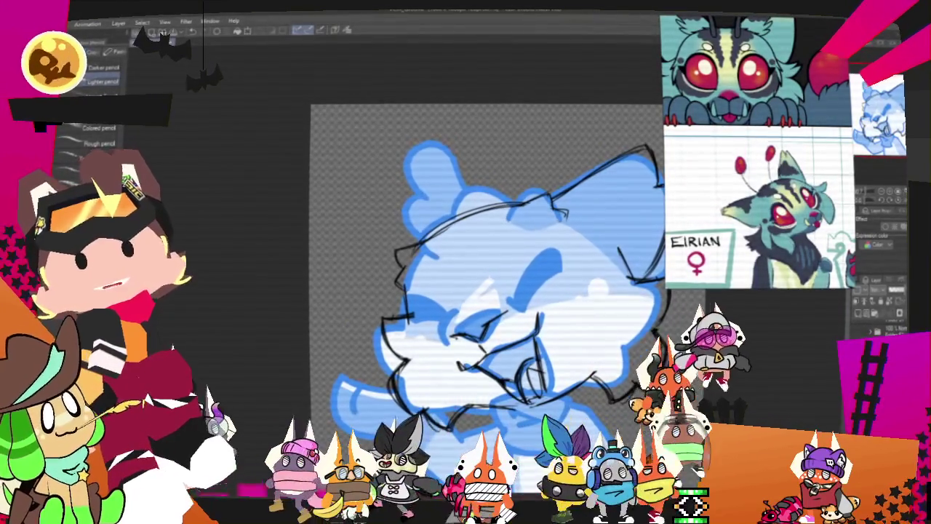
key(m)
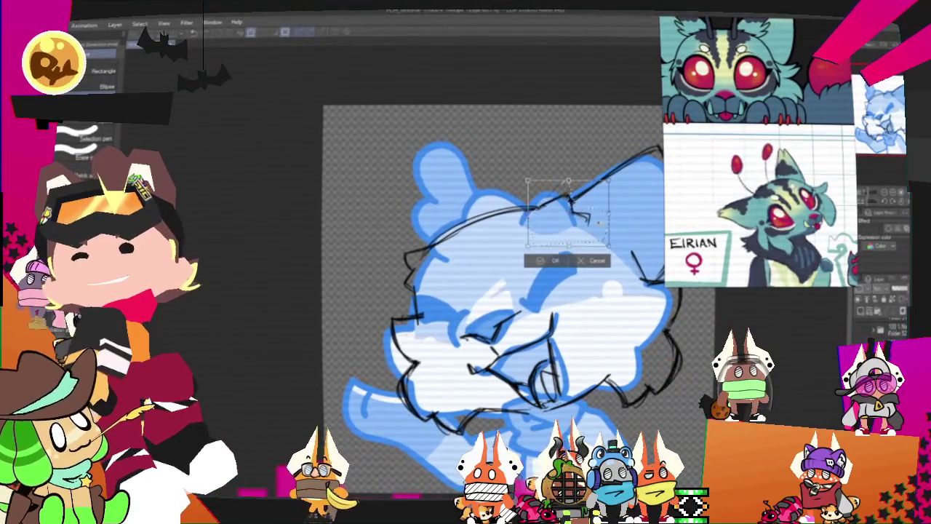
Commit the moved ear lines, deselect, and prepare to sketch a ring above the head.
key(Return)
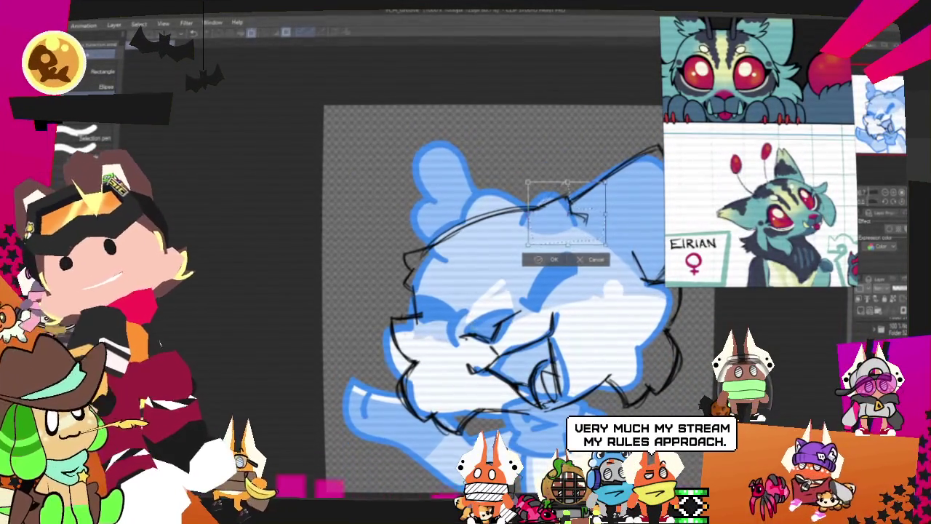
key(ctrl+d)
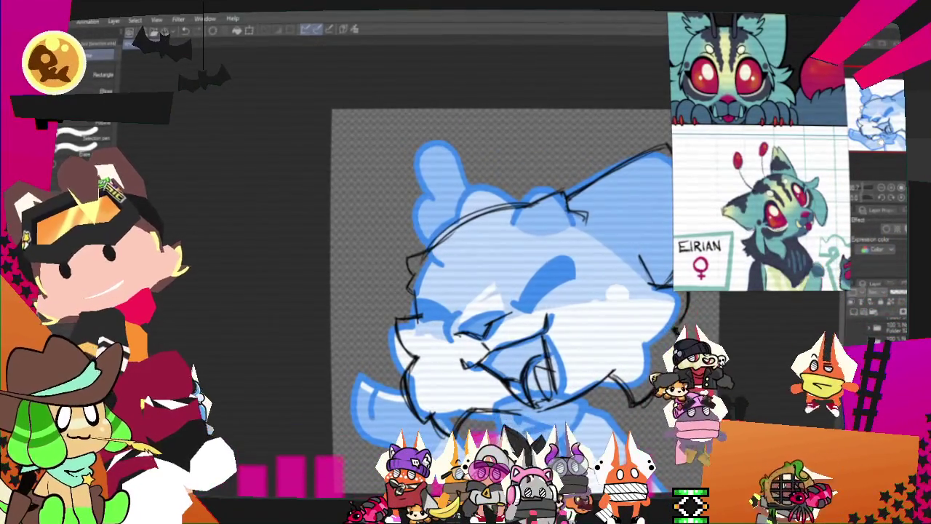
drag(502, 291, 480, 323)
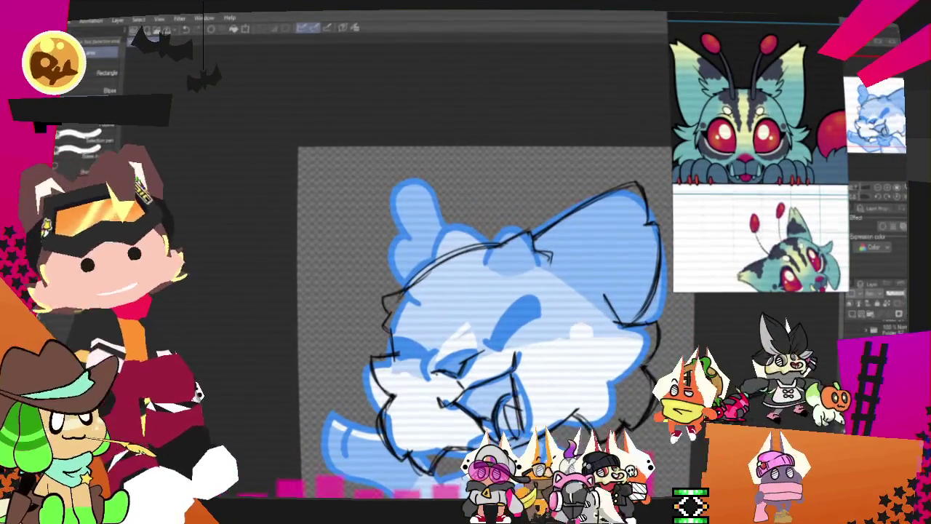
key(p)
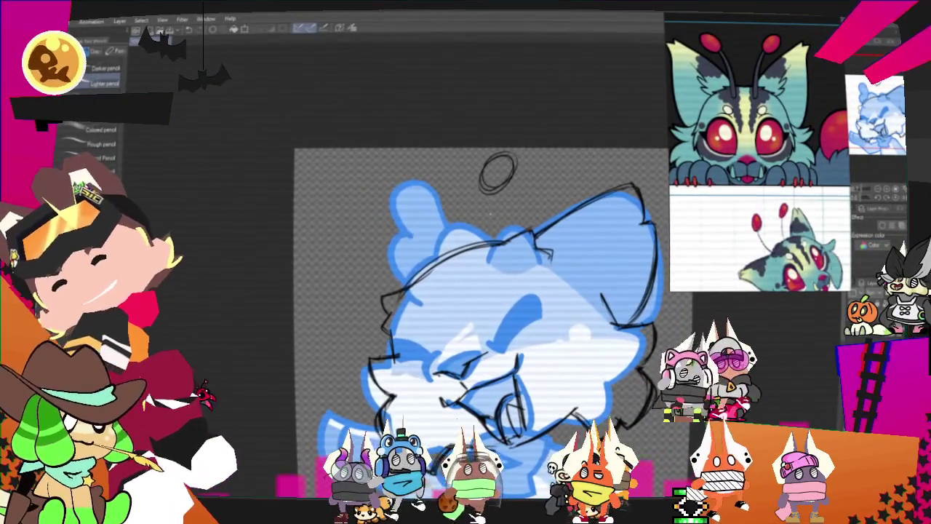
Draw the right antenna stalk and transform its ring tip into place.
drag(482, 191, 486, 248)
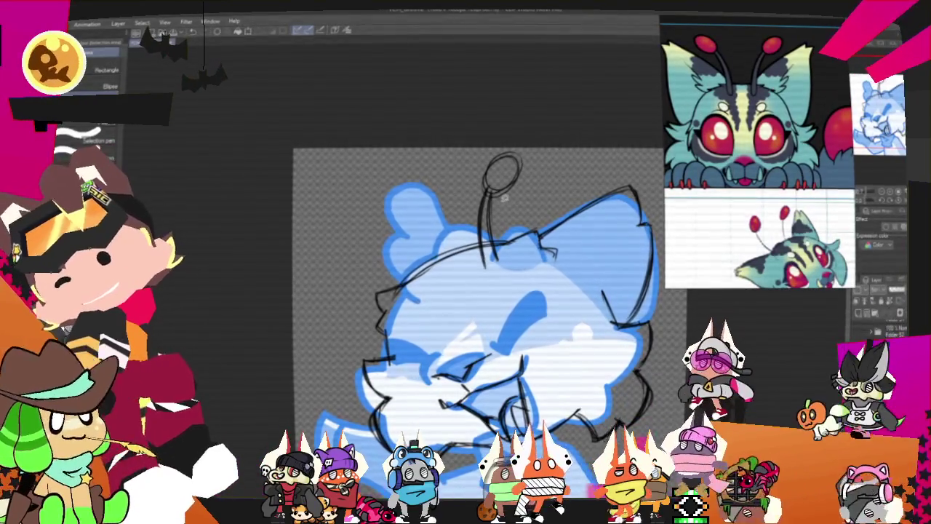
drag(481, 150, 535, 198)
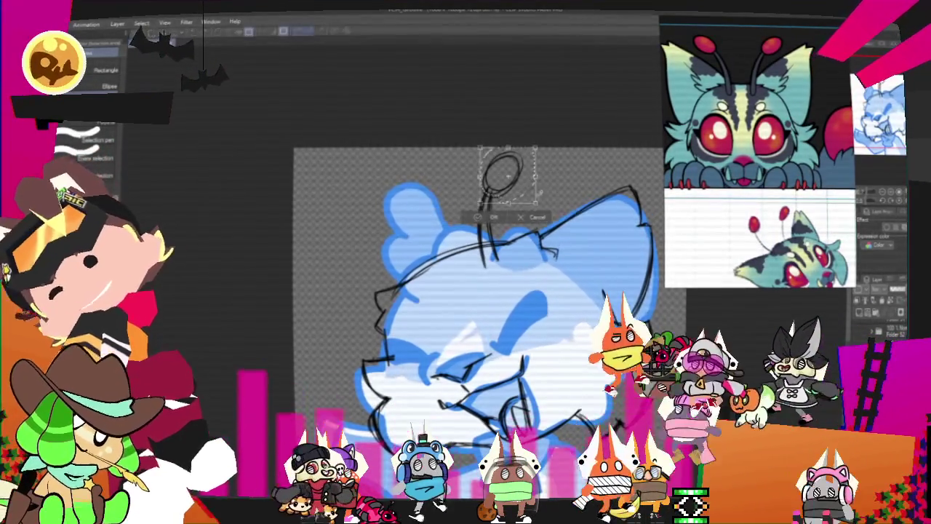
key(ctrl+t)
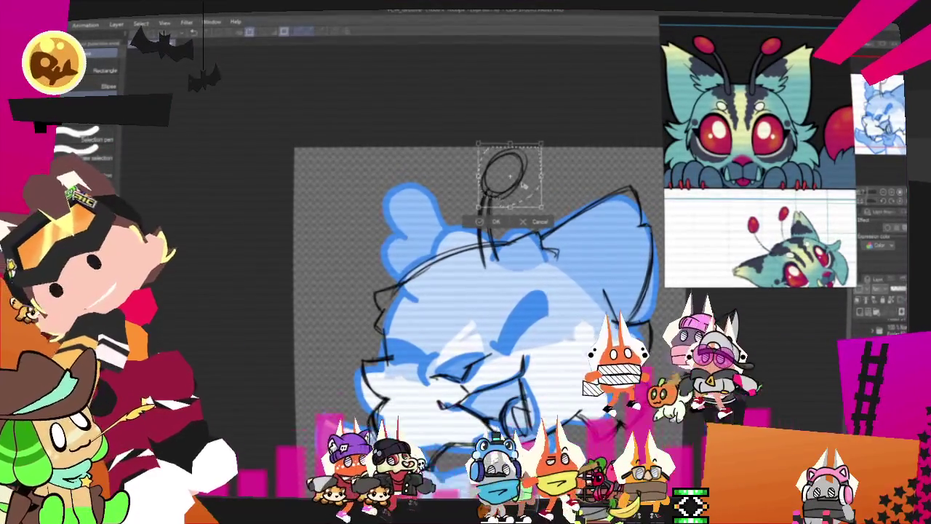
click(493, 222)
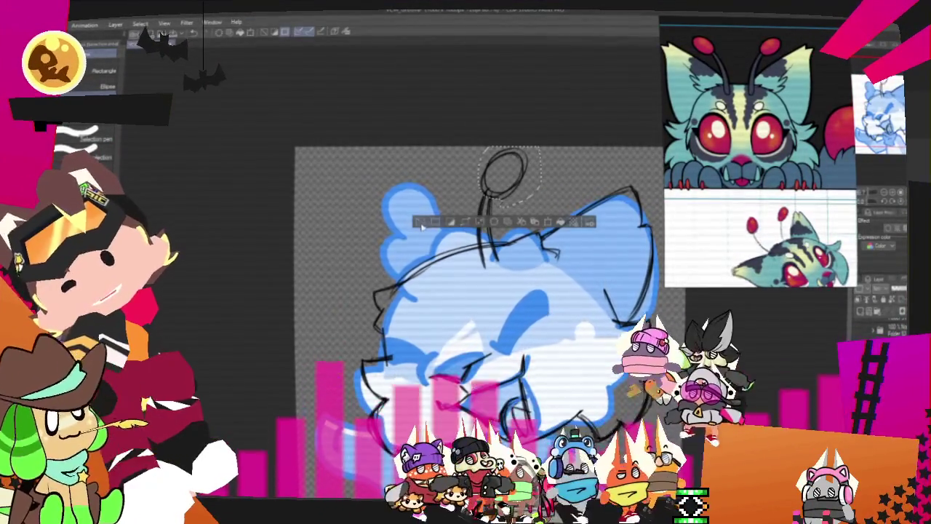
key(p)
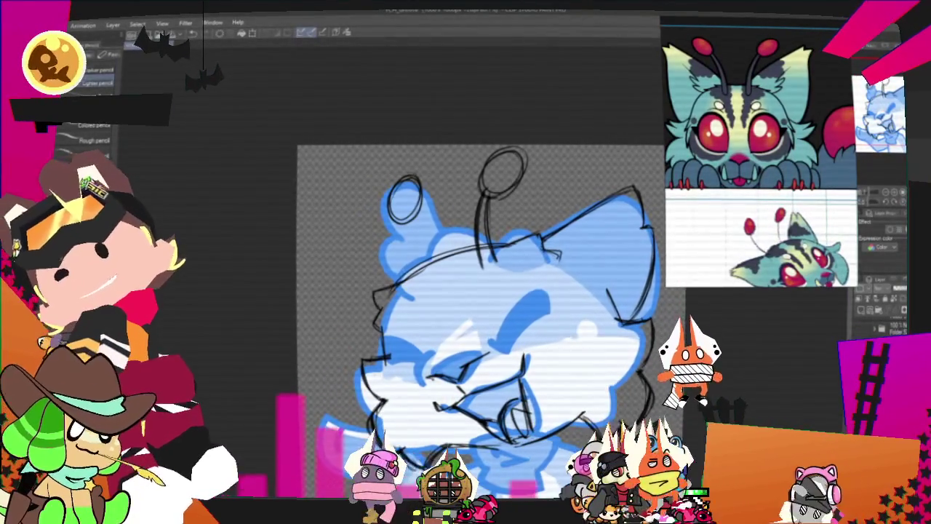
Move and slightly enlarge the left antenna ring, then draw its stalk into the head.
key(m)
drag(370, 157, 438, 239)
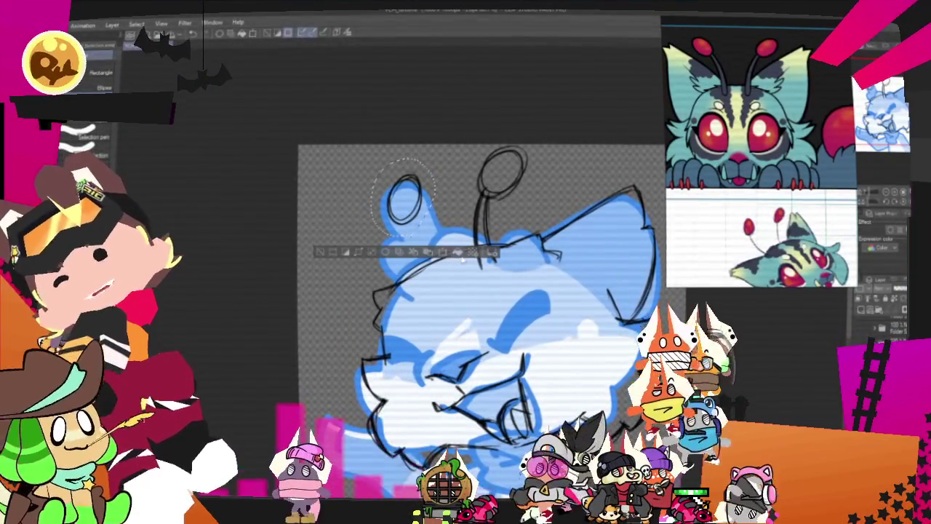
key(ctrl+t)
drag(404, 196, 411, 187)
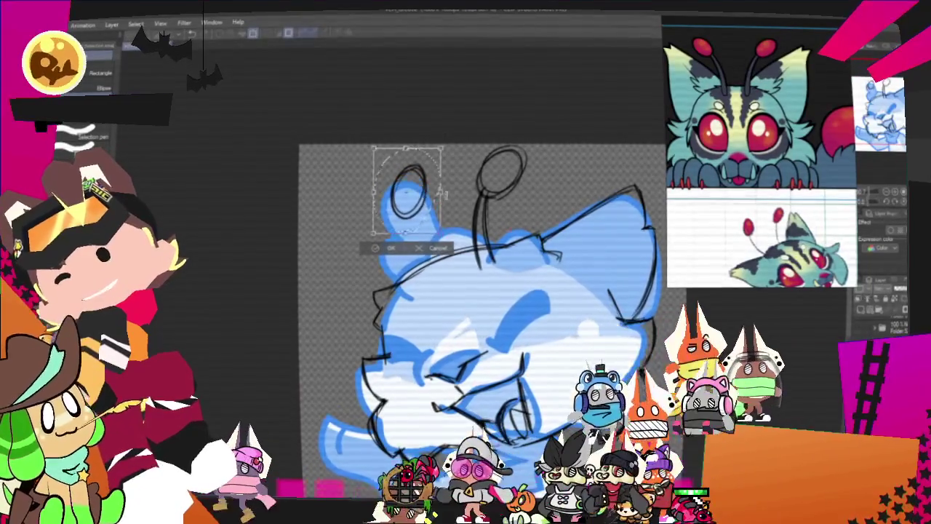
drag(438, 157, 447, 144)
key(Return)
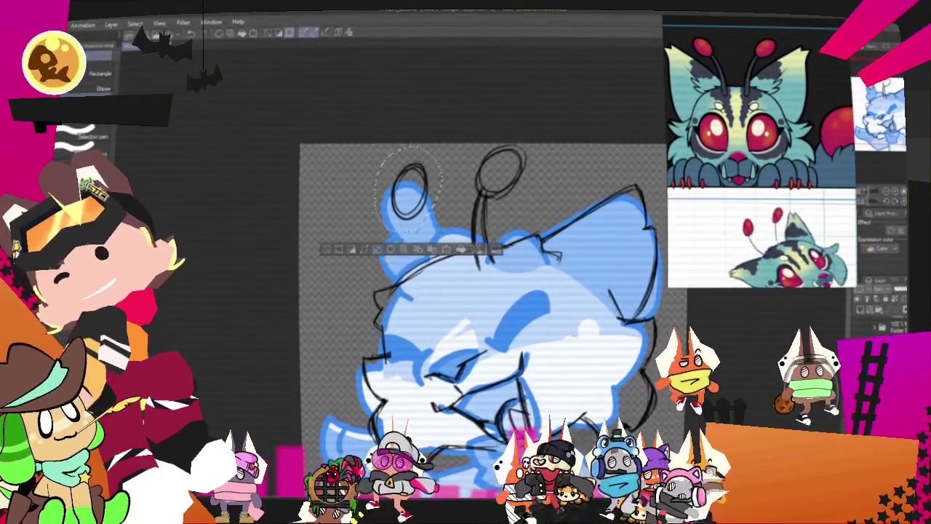
key(p)
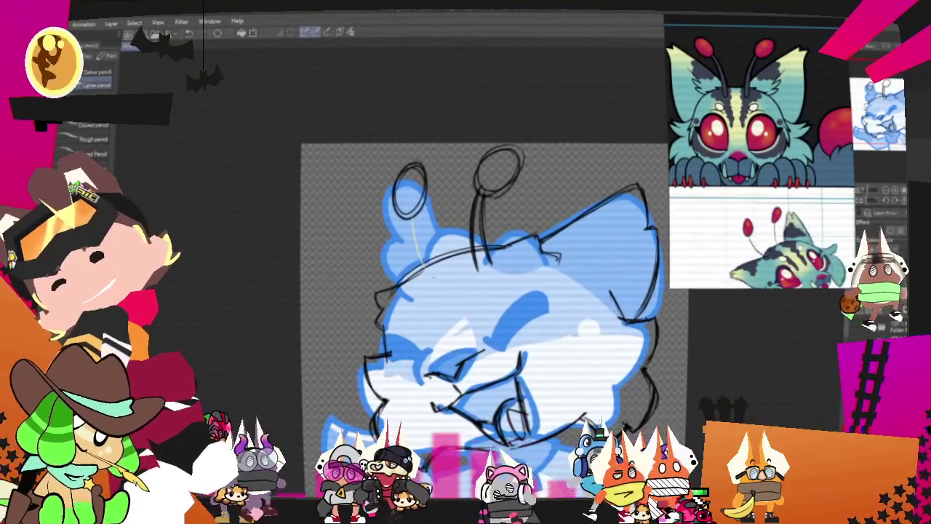
drag(409, 217, 413, 251)
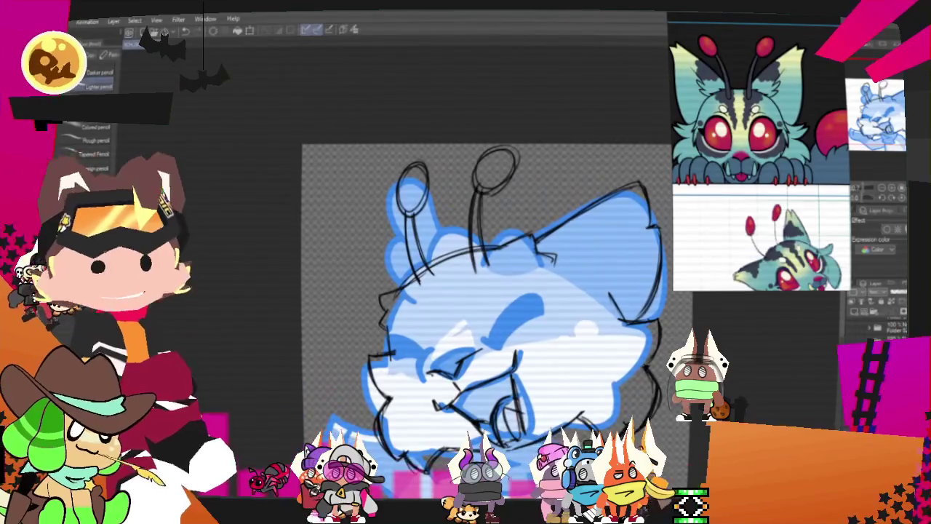
drag(488, 291, 502, 240)
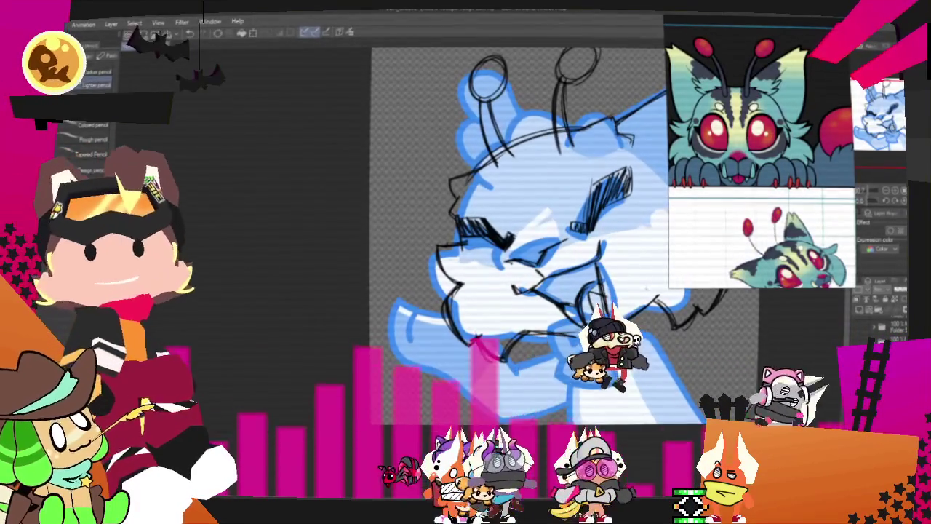
Pan the canvas left toward the cat's eyes for the eyebrows.
drag(509, 254, 378, 295)
mouse_move(437, 276)
mouse_down()
mouse_move(382, 289)
mouse_move(415, 264)
mouse_up()
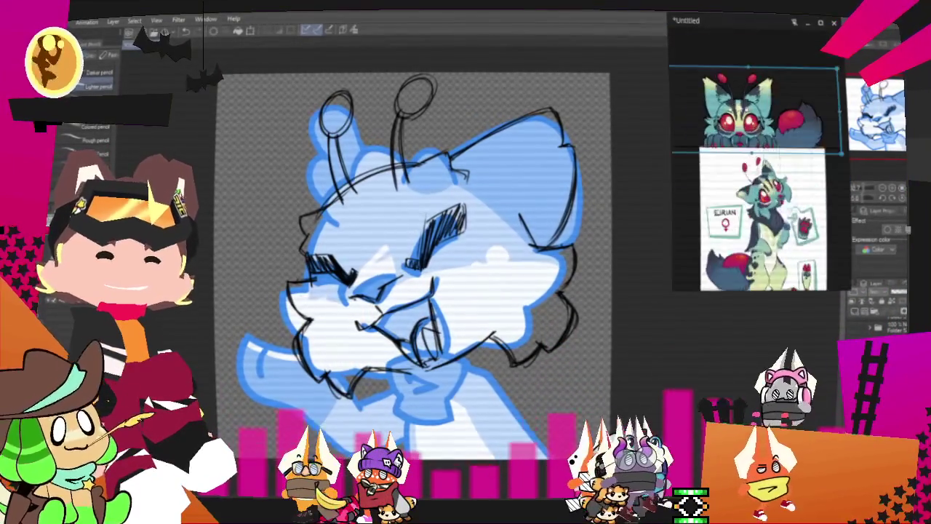
Slightly rotate the lassoed lower-left cheek lines with a transform and apply it.
scroll(772, 222, down, 5)
scroll(773, 221, up, 3)
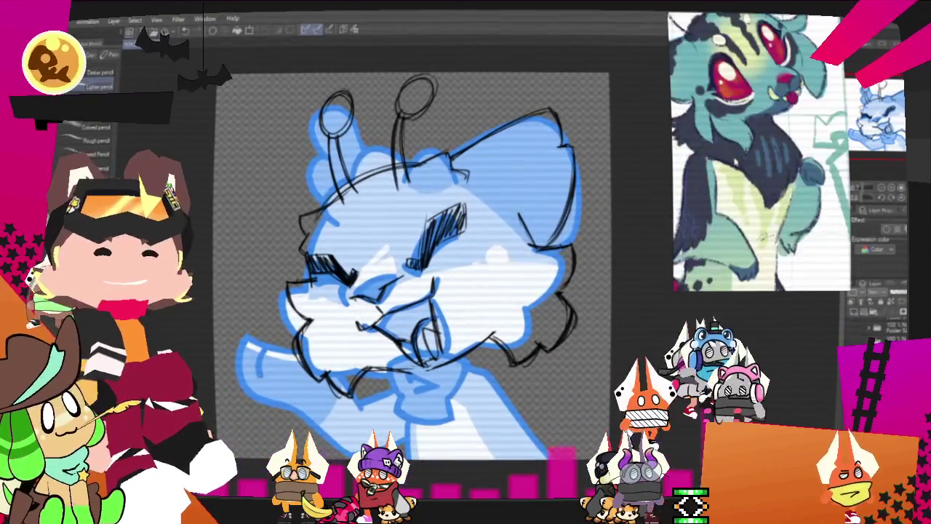
scroll(400, 306, up, 2)
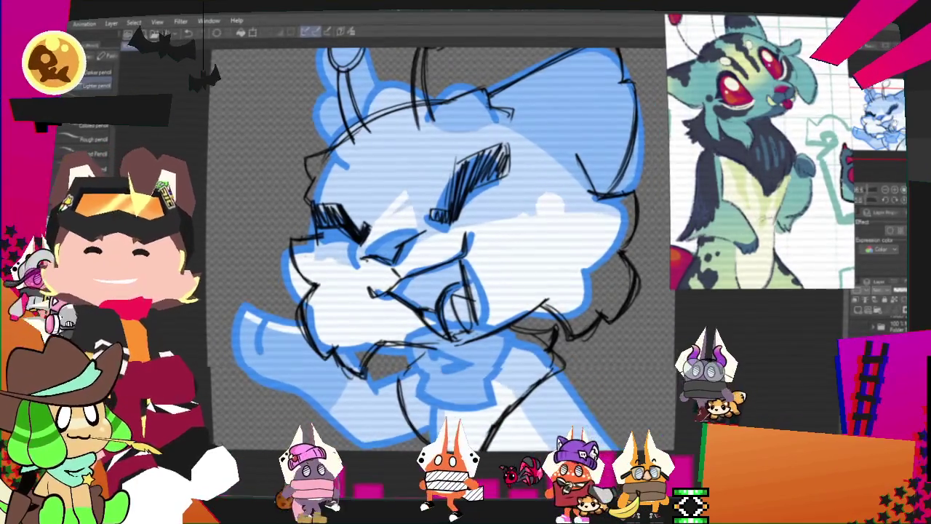
drag(451, 255, 523, 193)
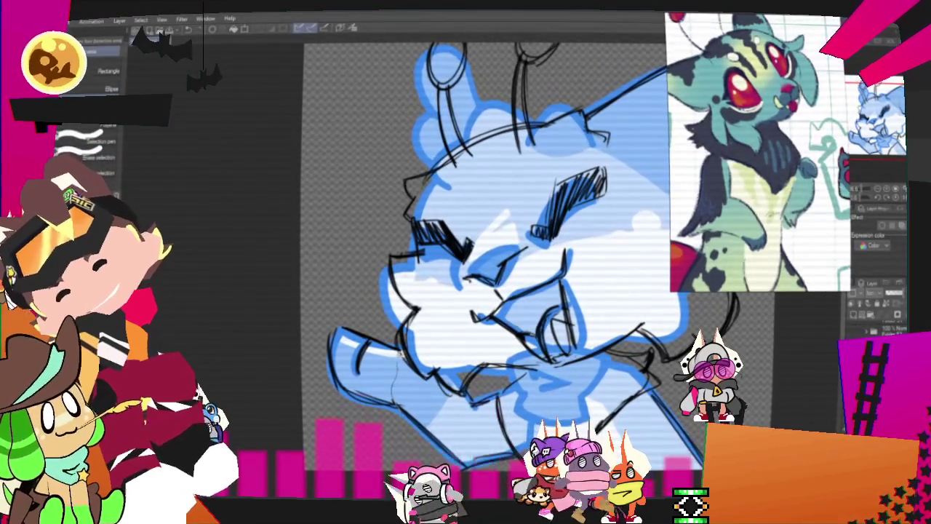
key(ctrl+t)
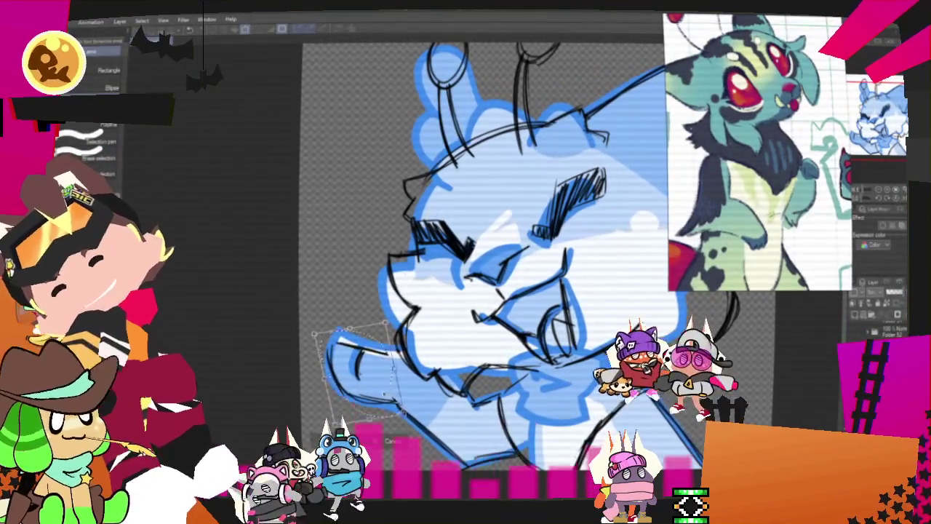
click(293, 433)
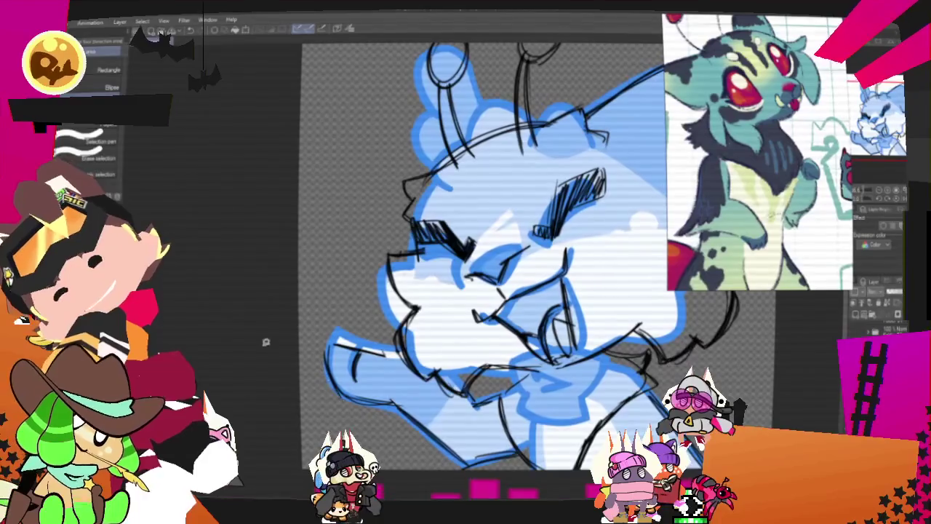
Return to the pencil, then pan and tilt the view for fur along the right face.
key(p)
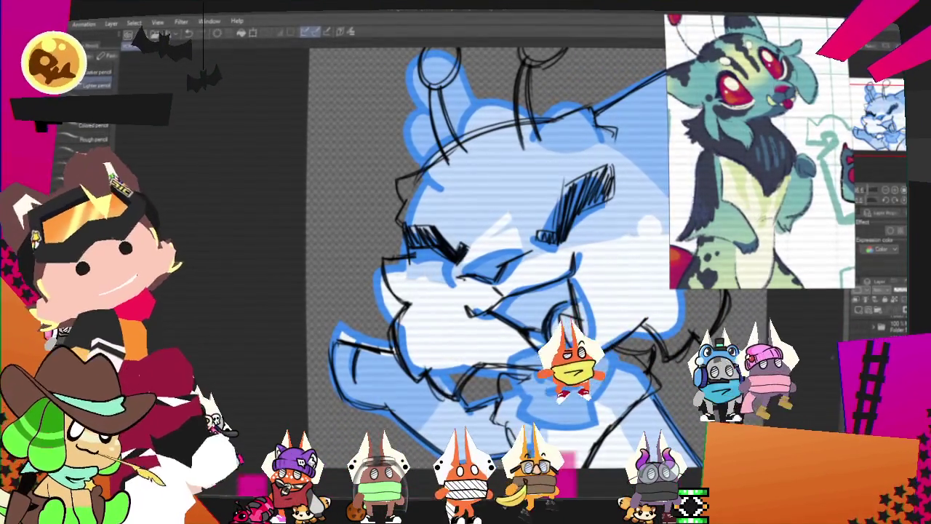
mouse_move(481, 255)
mouse_down()
mouse_move(440, 320)
mouse_move(435, 282)
mouse_move(456, 278)
mouse_up()
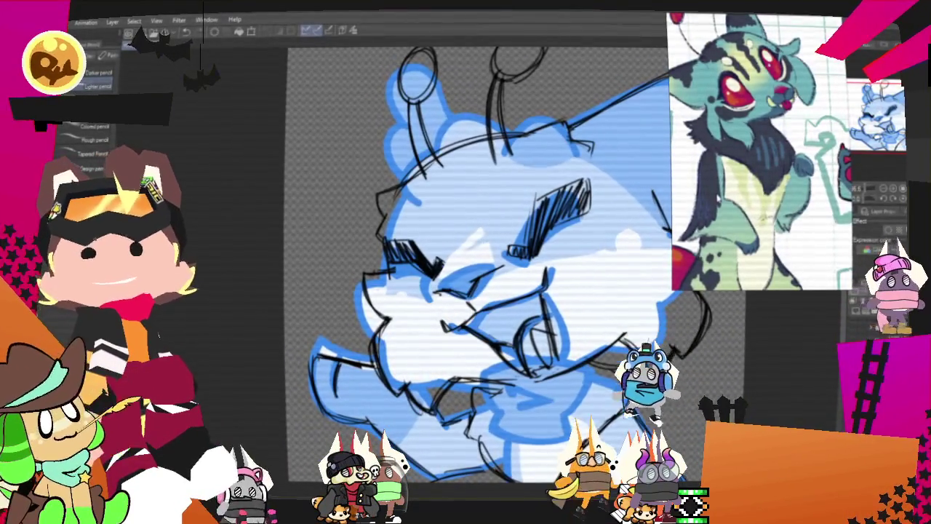
drag(456, 278, 427, 273)
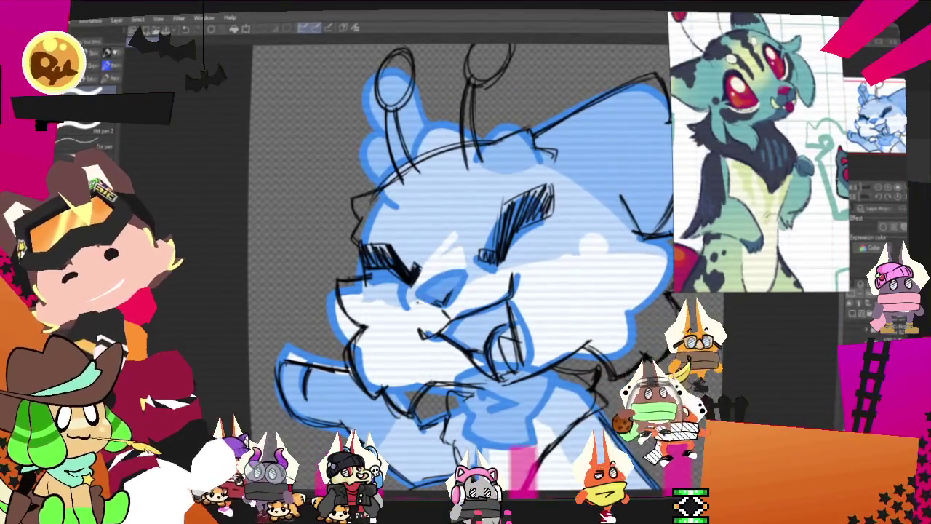
Reselect the pencil brushes and fit the whole cat sketch in the window.
key(p)
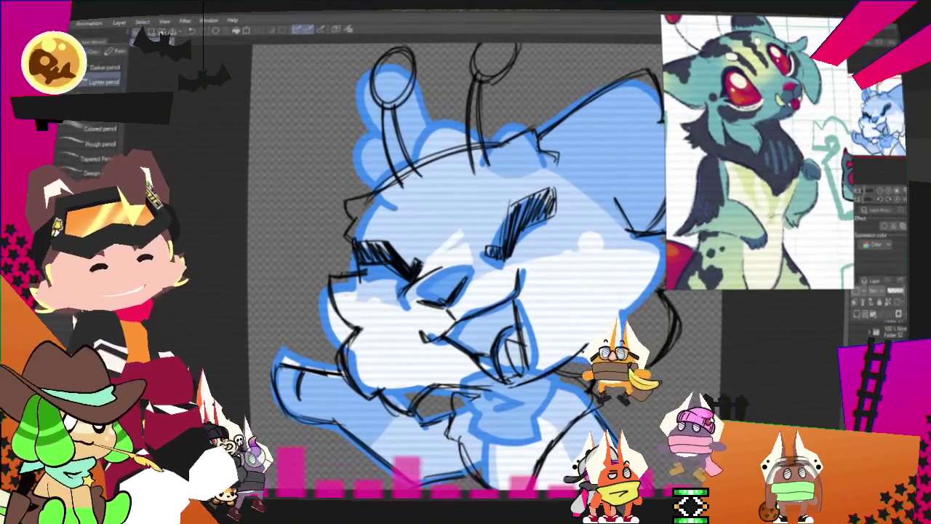
key(ctrl+0)
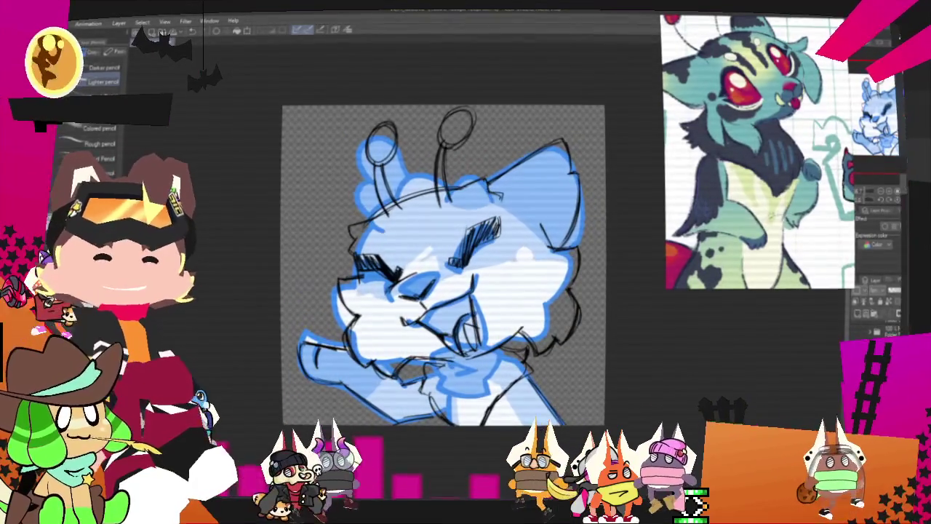
Hide the blue underpainting, reframe the view, and lasso the cat's mouth lines.
key(Delete)
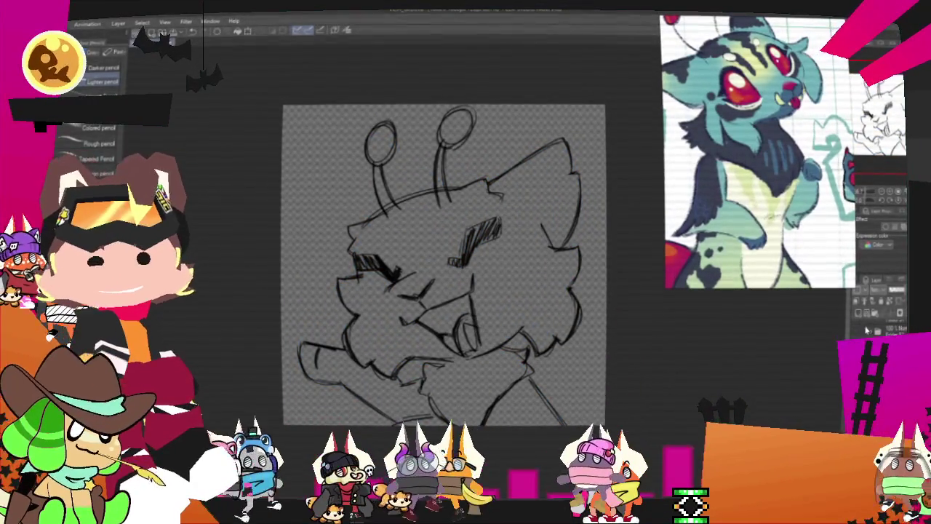
drag(437, 262, 460, 253)
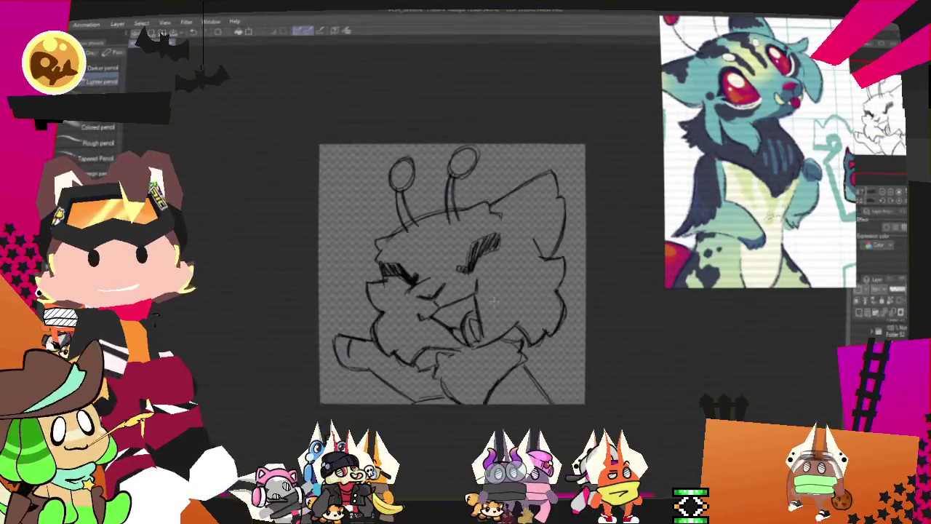
scroll(392, 338, up, 1)
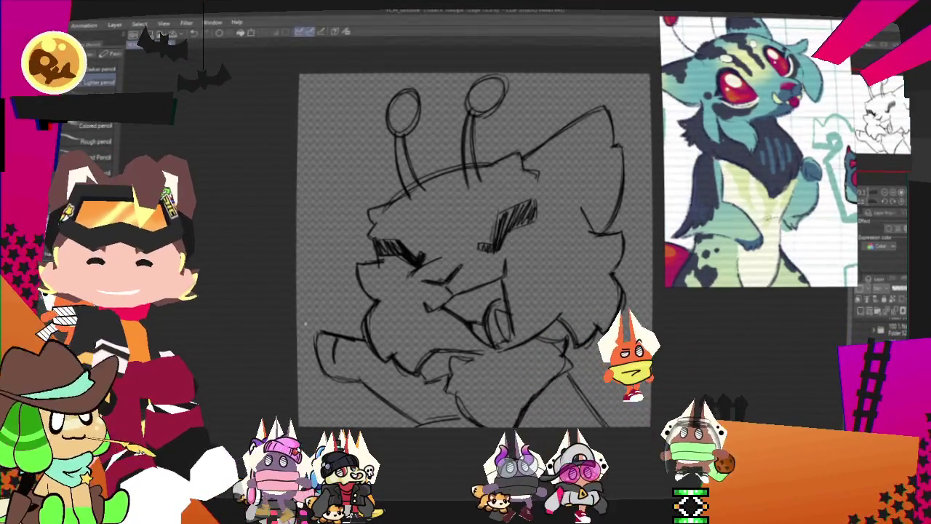
drag(465, 247, 459, 263)
scroll(471, 277, down, 1)
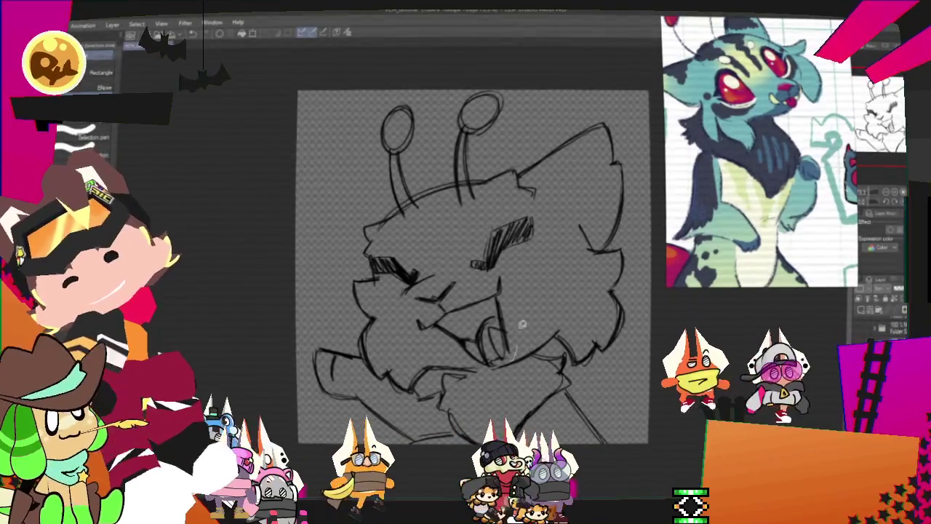
drag(517, 327, 412, 296)
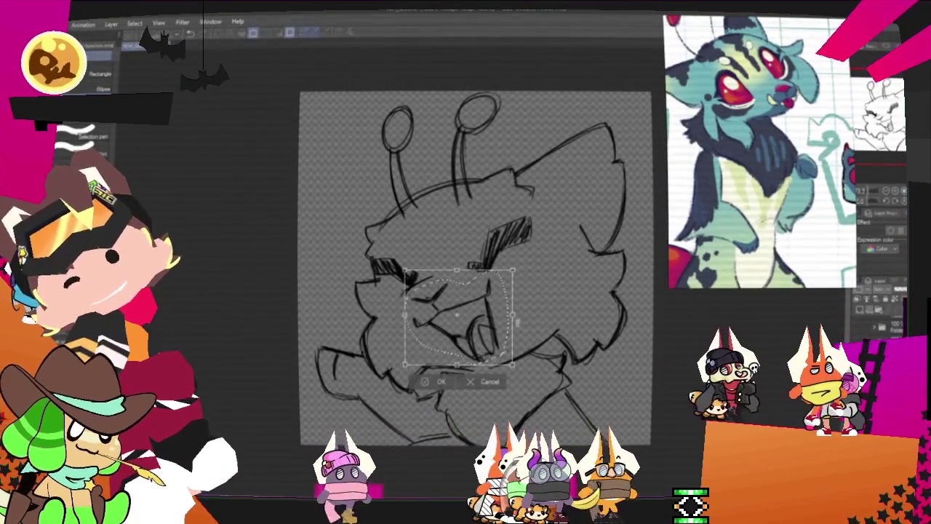
Shift the mouth lines slightly lower, commit, deselect, and zoom out a bit.
drag(456, 314, 492, 353)
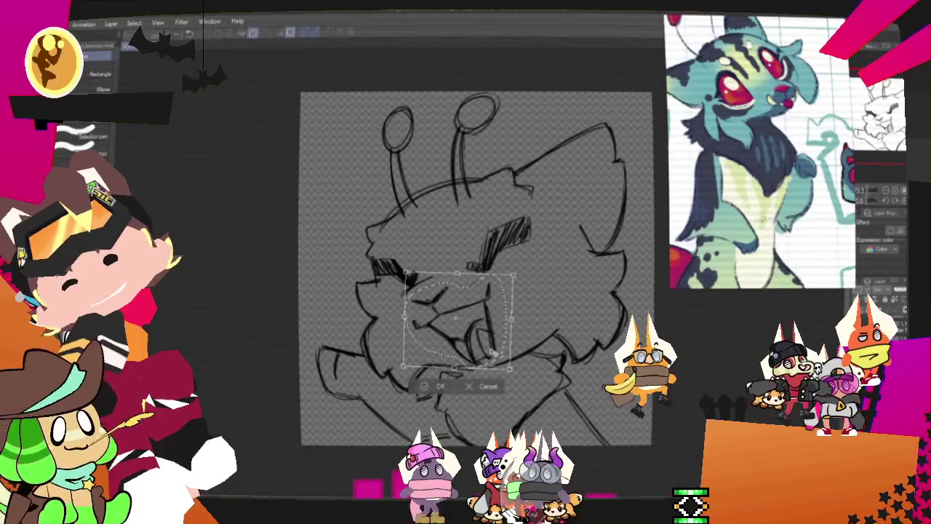
key(Return)
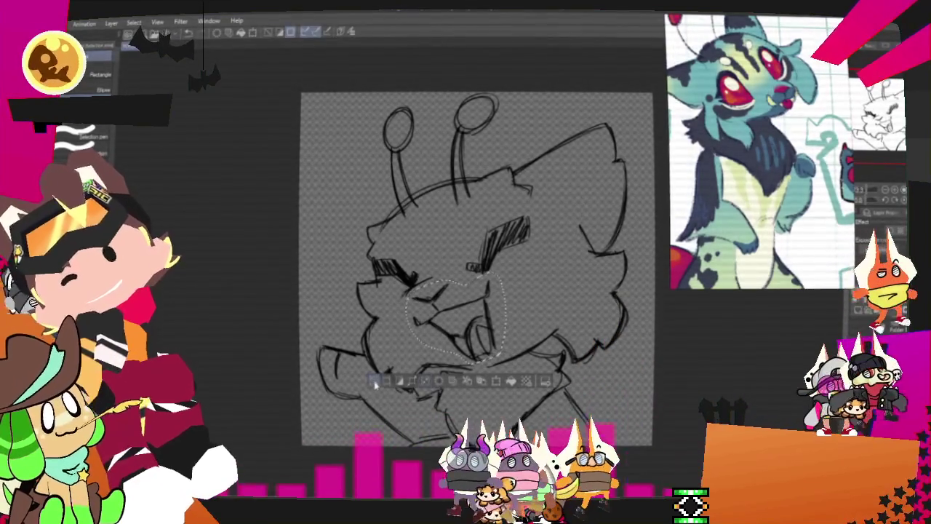
click(375, 383)
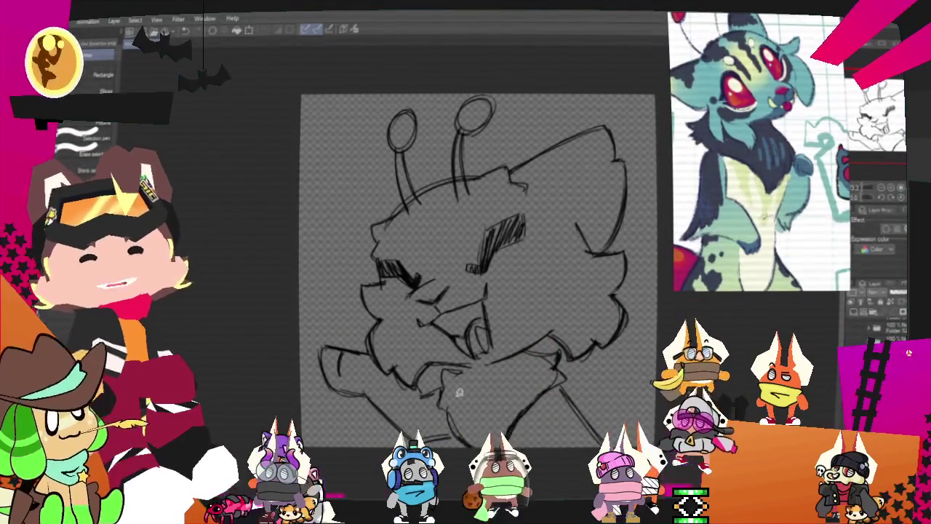
key(ctrl+minus)
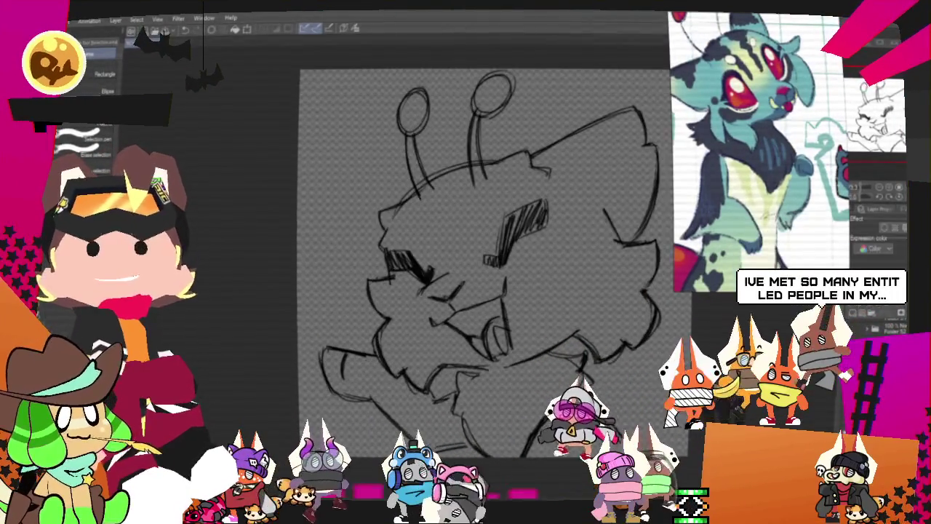
Zoom in on the sketch around the cat's right ear.
key(ctrl+plus)
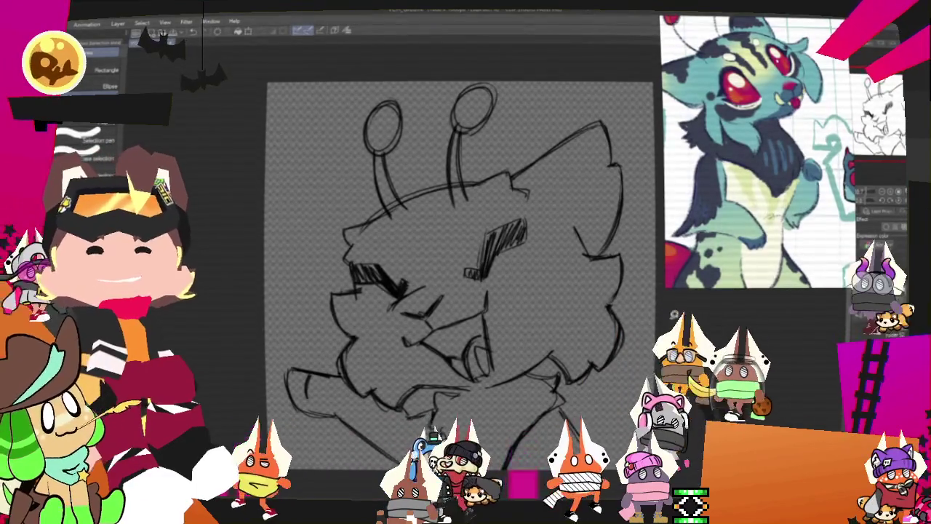
scroll(460, 277, down, 2)
scroll(612, 126, up, 2)
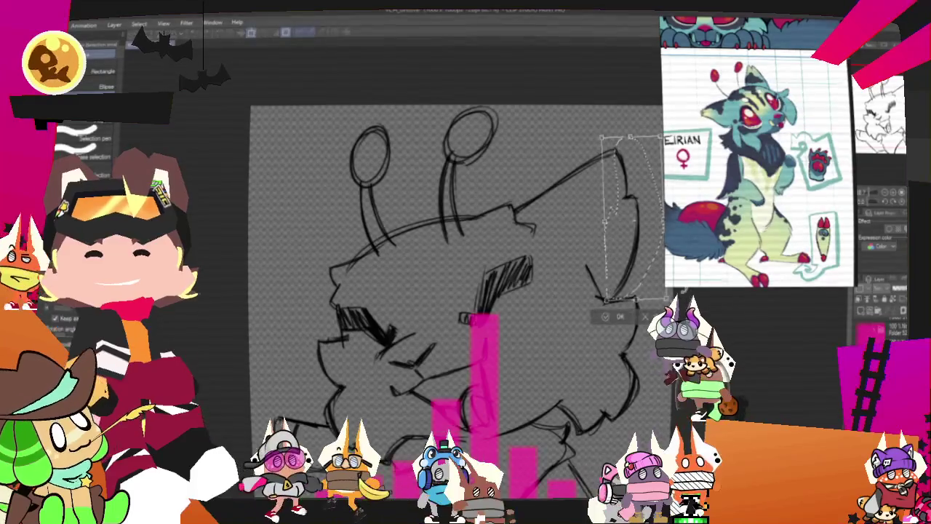
Move the right ear up and left, commit it, and pick a pencil brush for redrawing.
drag(683, 290, 659, 270)
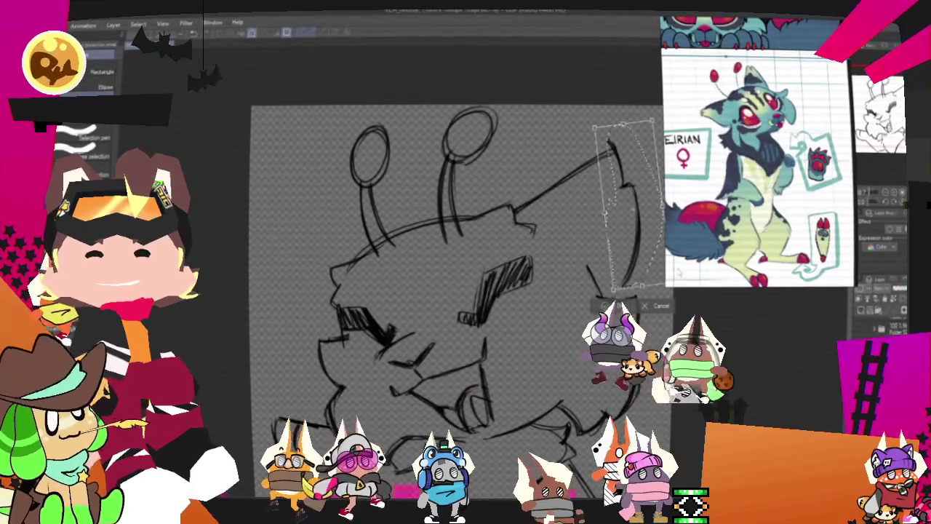
click(617, 306)
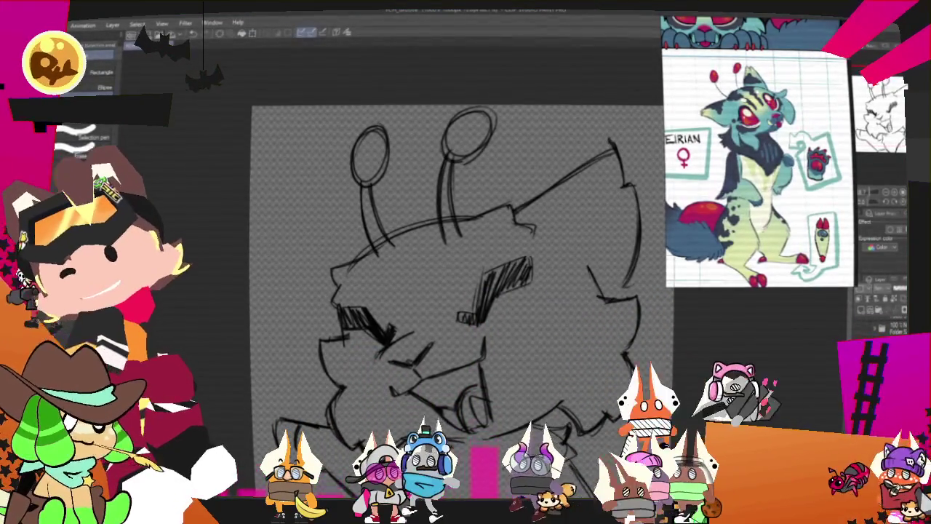
key(p)
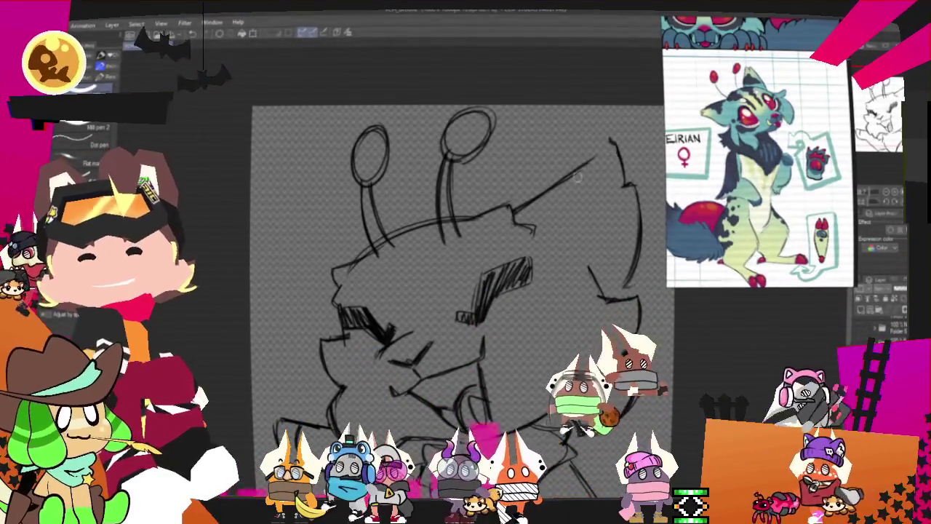
key(p)
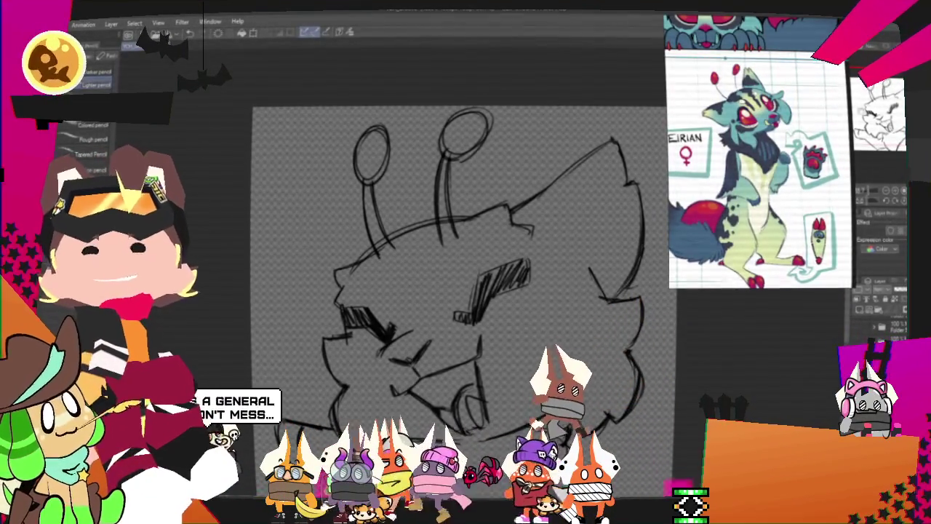
scroll(451, 291, up, 1)
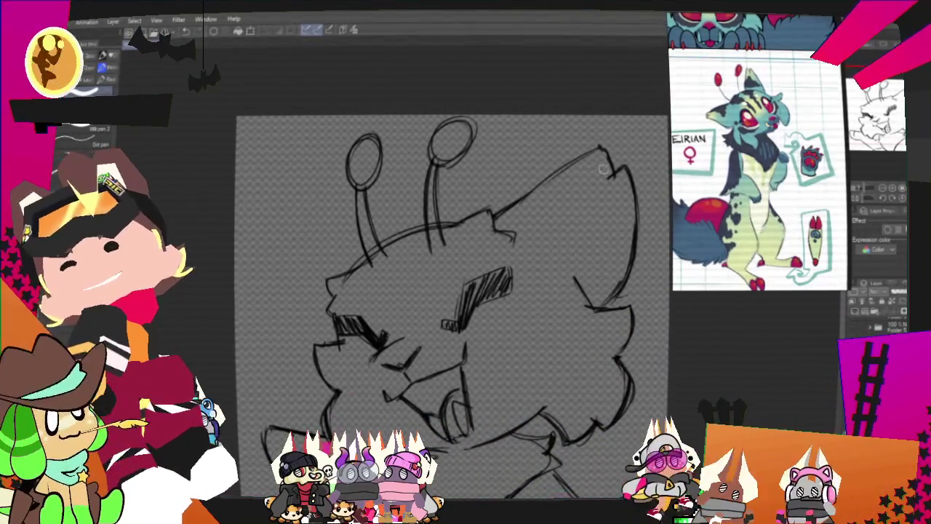
scroll(455, 291, down, 1)
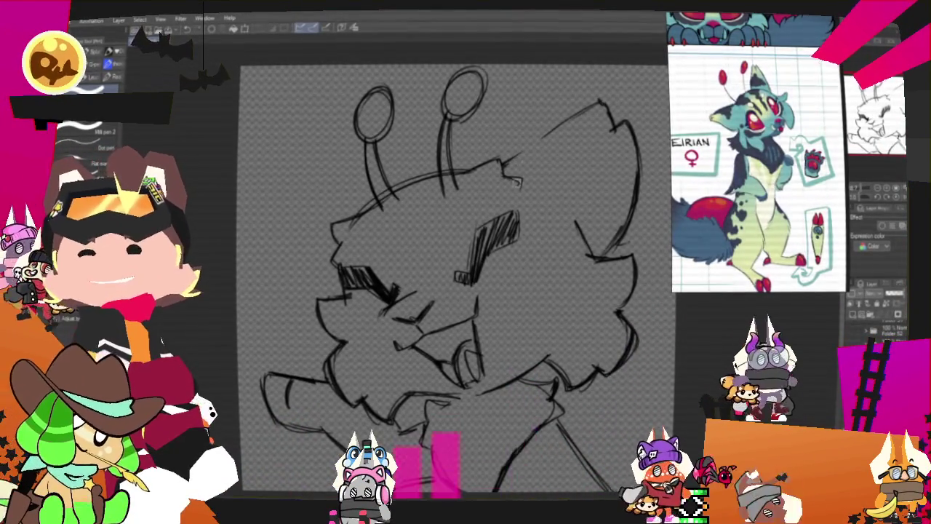
key(p)
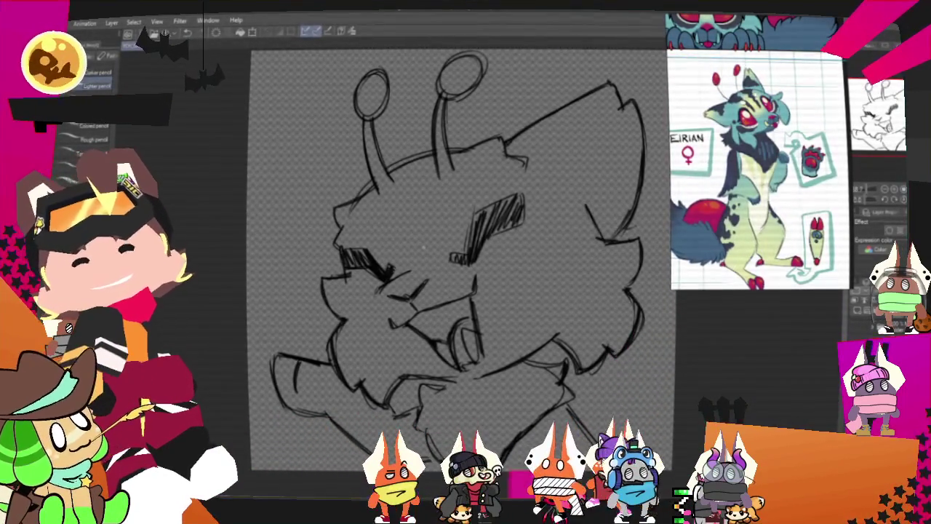
drag(458, 262, 440, 282)
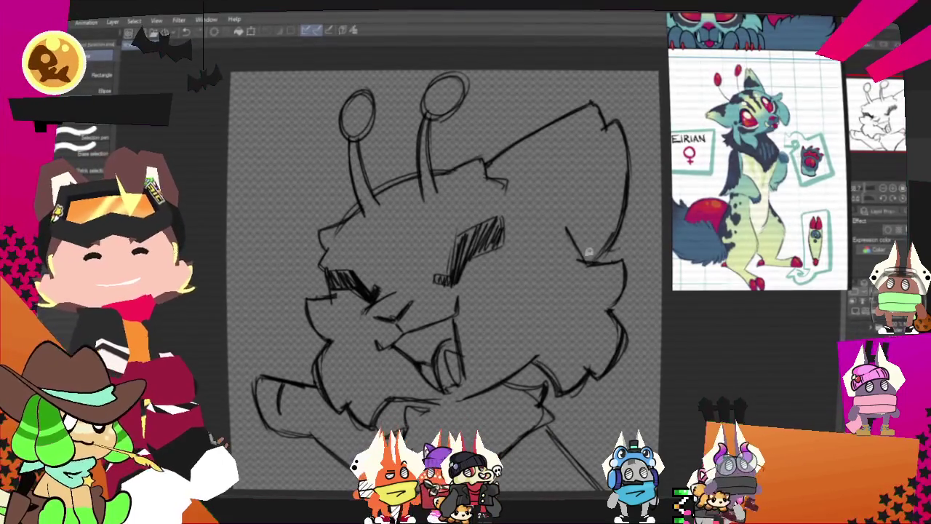
Stretch the lassoed right ear into a taller shape, commit it, and clear the selection.
mouse_move(590, 254)
mouse_down()
mouse_move(492, 166)
mouse_move(582, 211)
mouse_up()
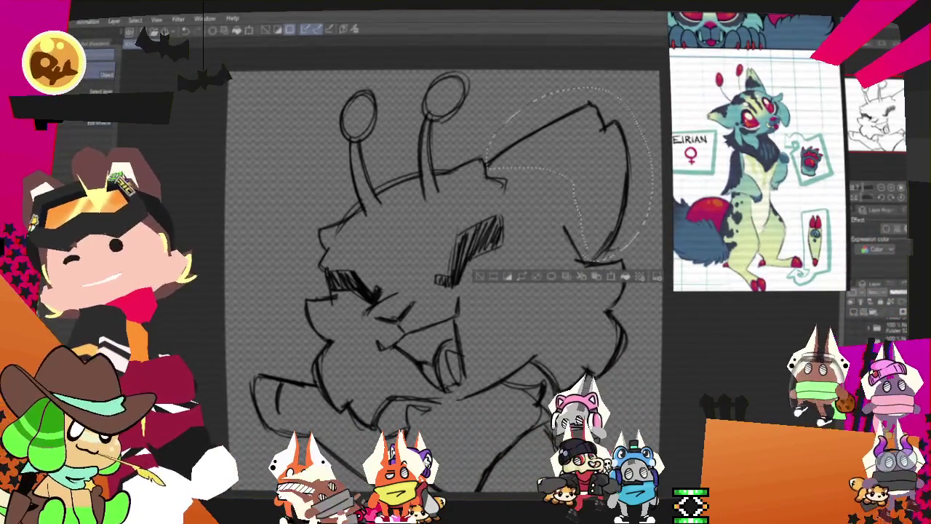
right_click(630, 193)
click(663, 307)
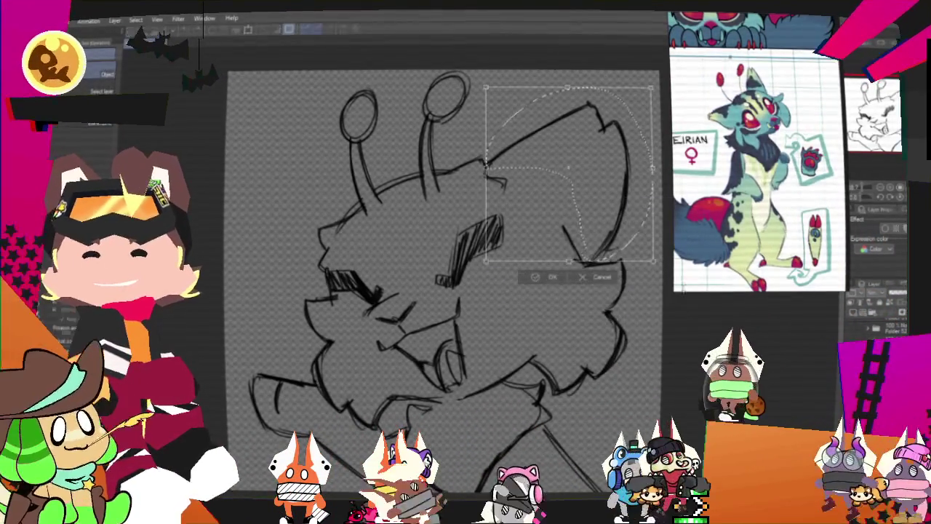
drag(652, 260, 663, 262)
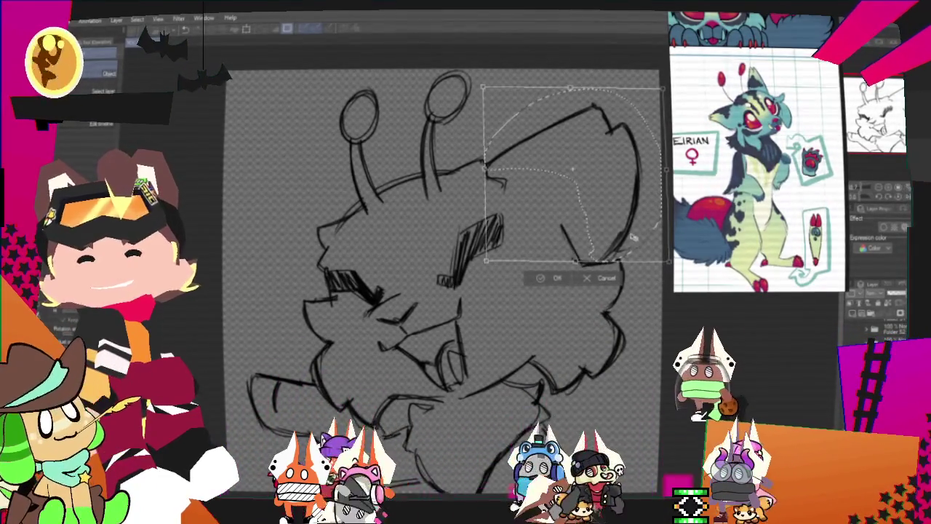
click(554, 279)
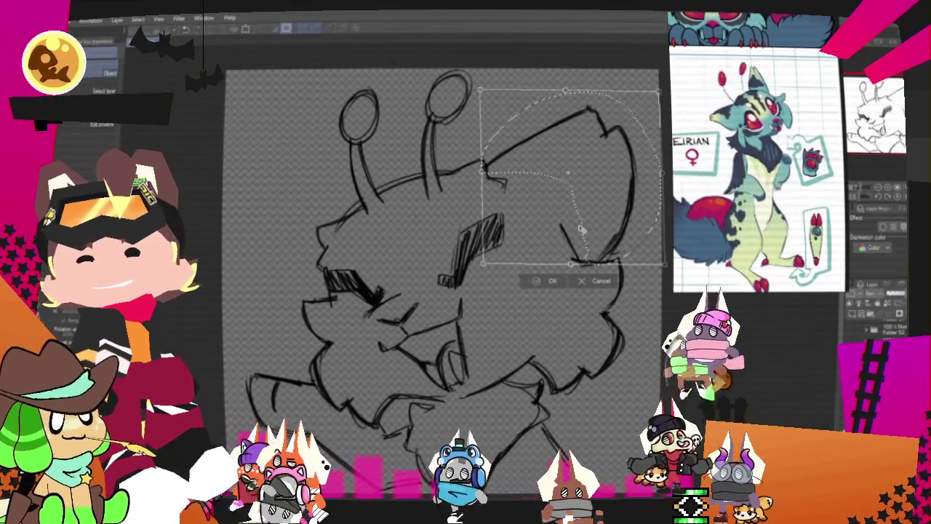
click(491, 281)
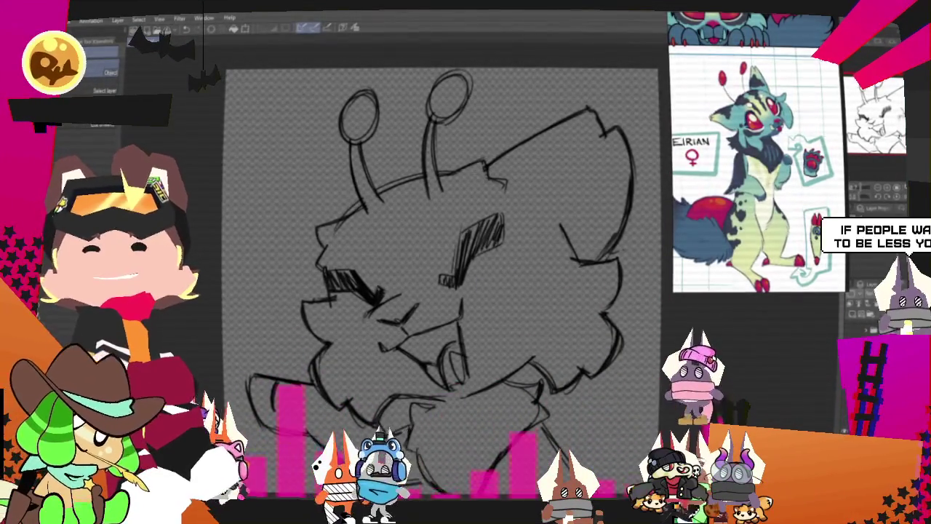
scroll(442, 240, down, 2)
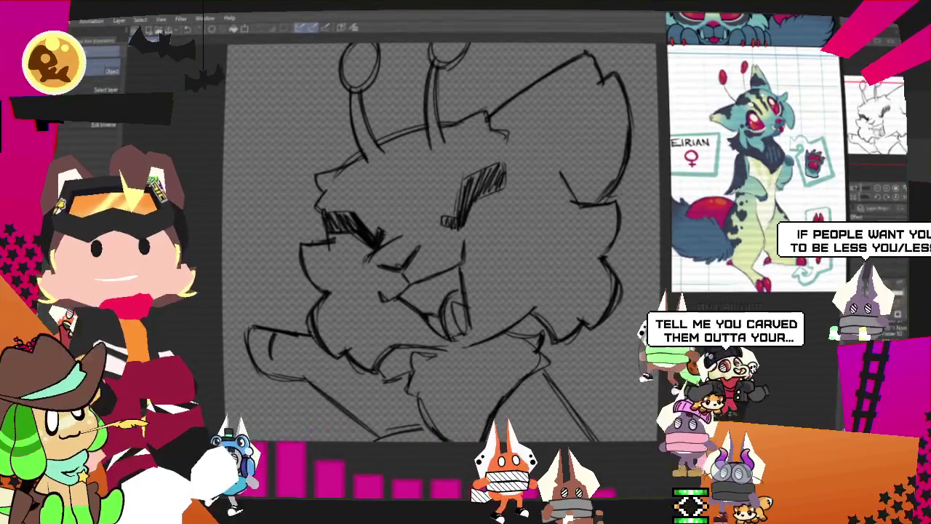
key(p)
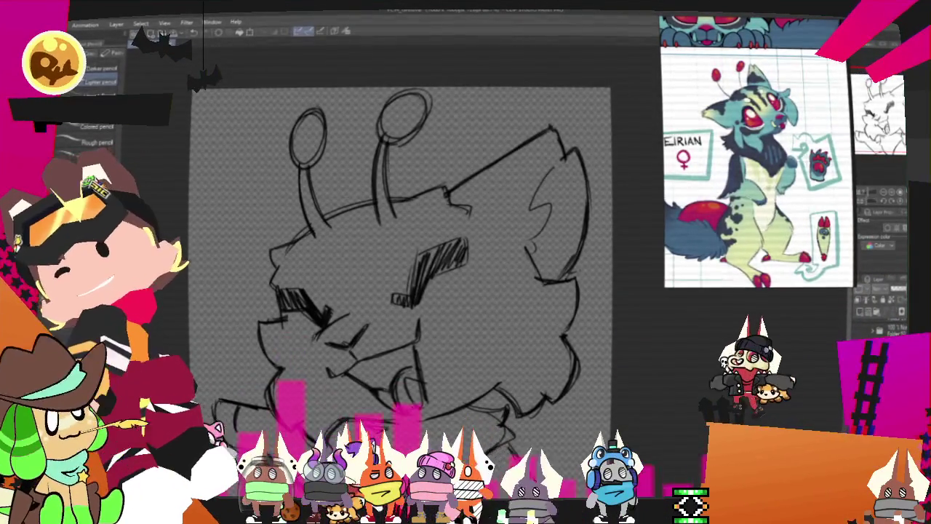
Lasso and transform the right ear outline, then commit the change.
key(m)
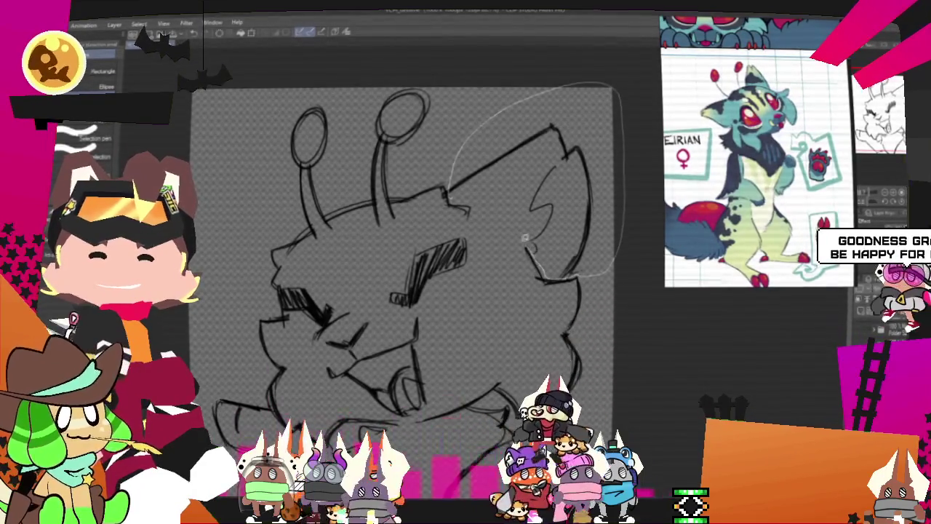
drag(572, 274, 447, 195)
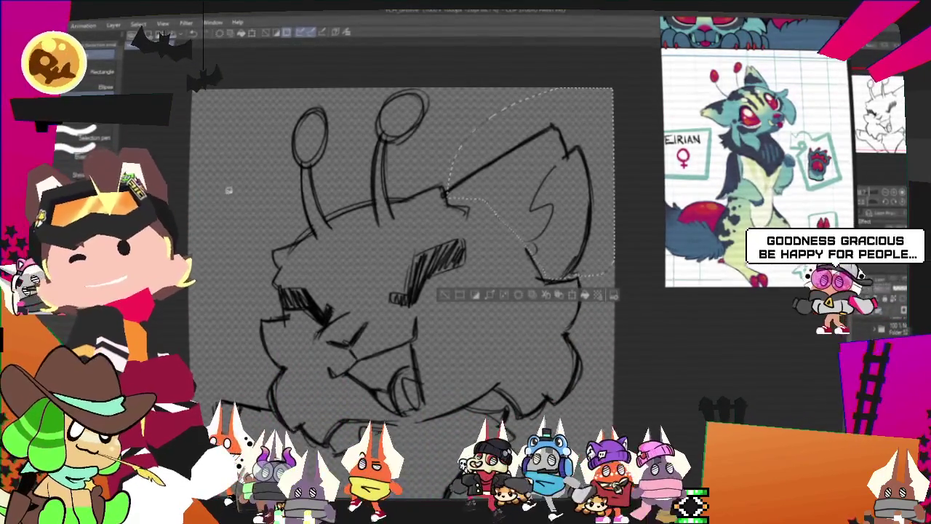
click(577, 297)
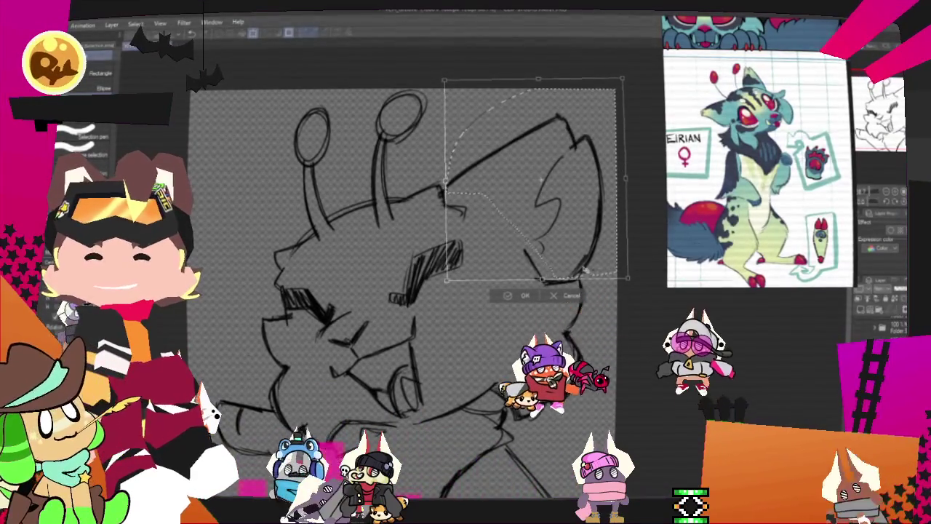
key(Return)
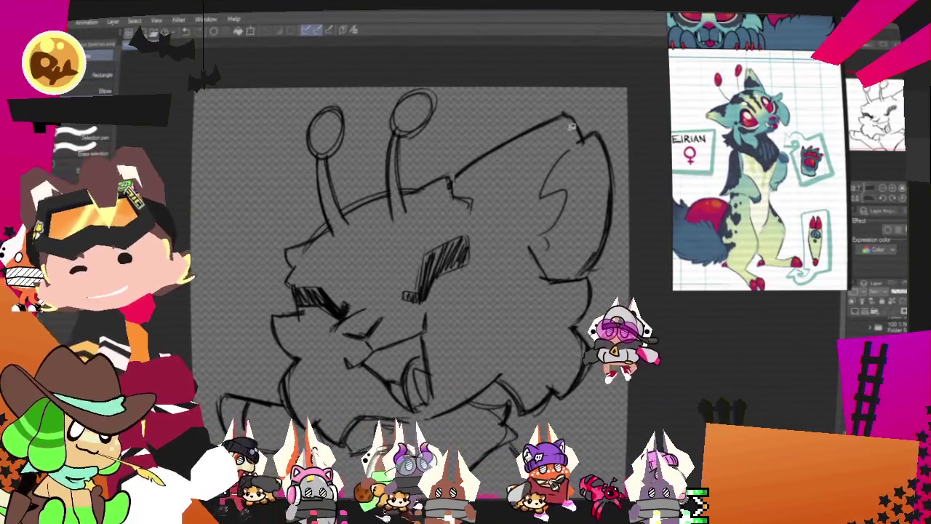
Lasso the inner-ear stroke and apply a transform adjustment to it.
drag(568, 144, 572, 246)
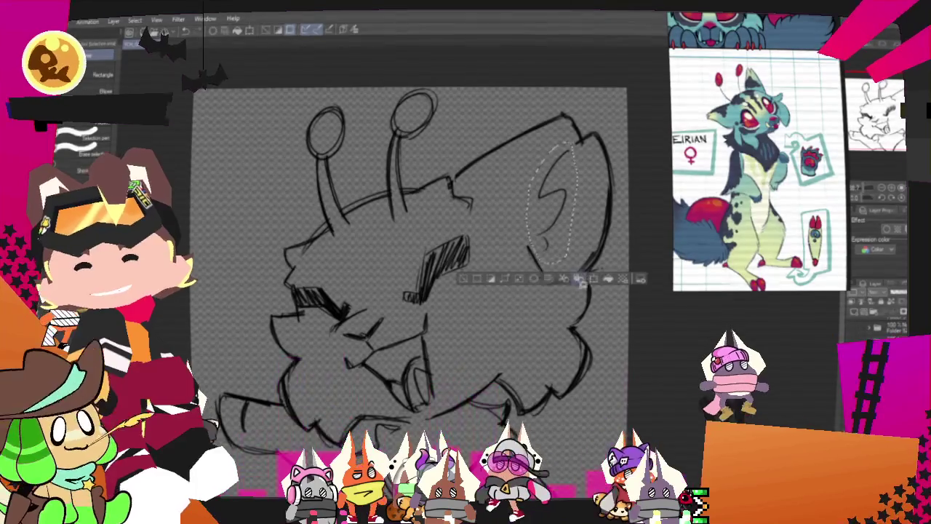
click(593, 279)
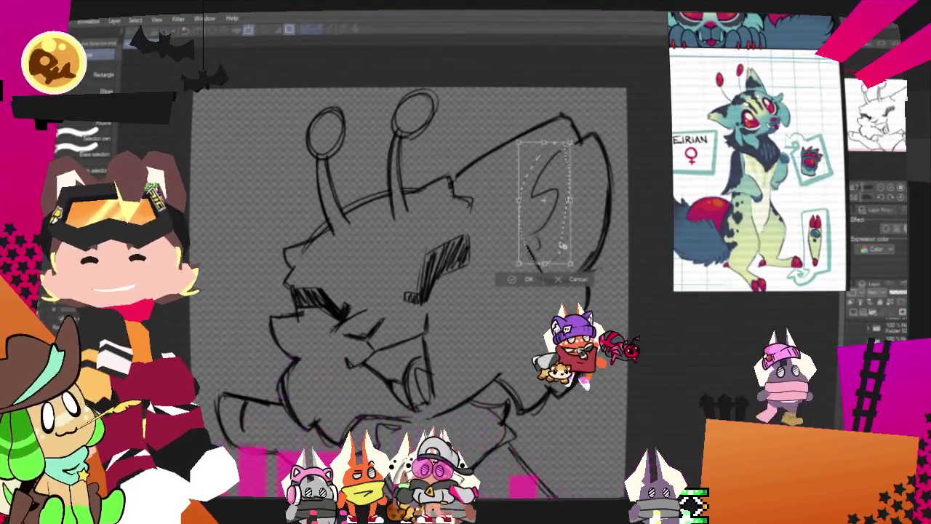
click(523, 279)
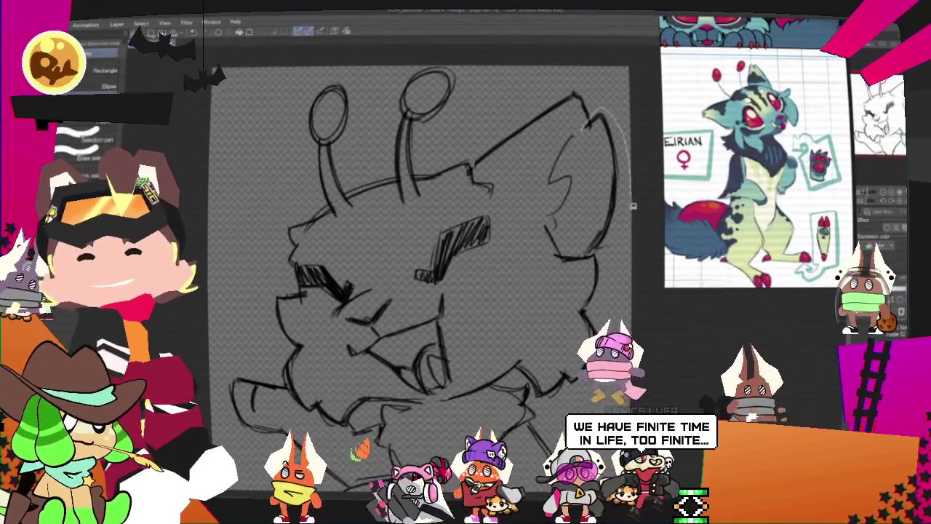
Slim the right ear's outer edge and erase the stray lines at its tip.
drag(591, 111, 607, 246)
key(ctrl+t)
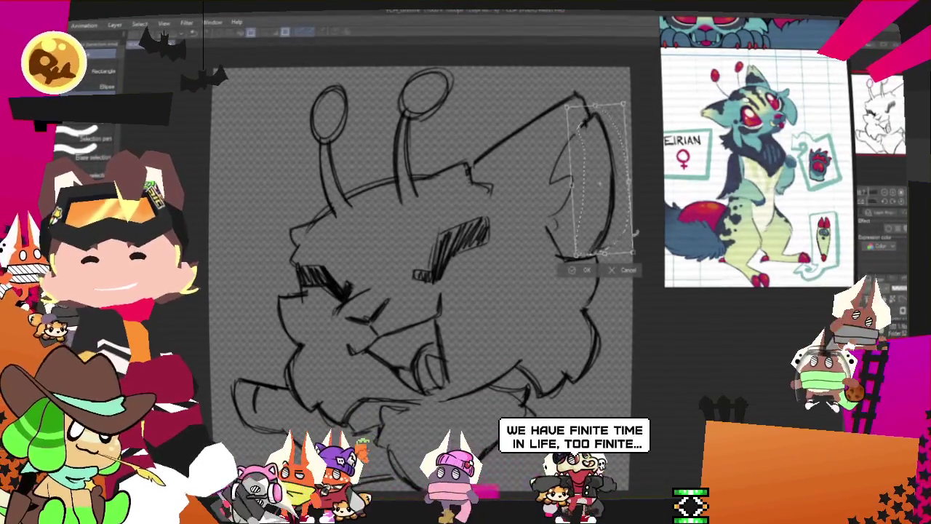
click(587, 270)
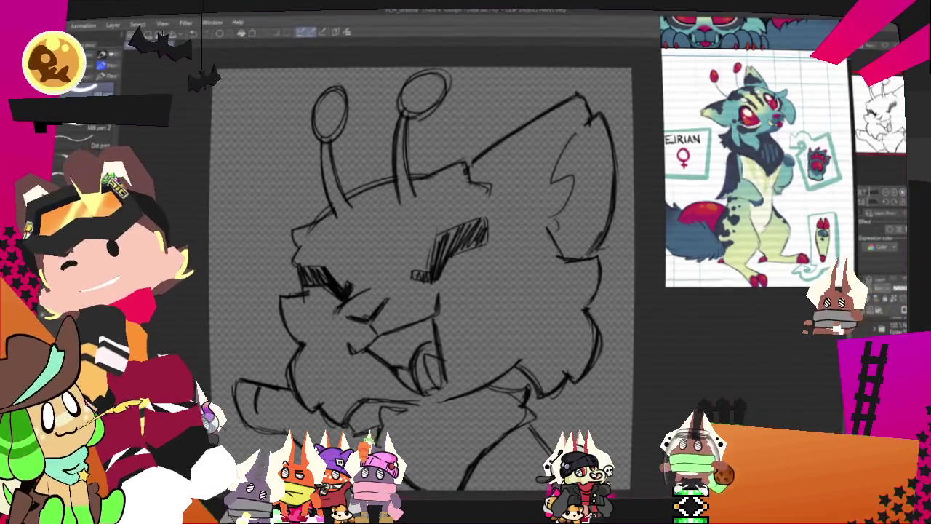
drag(588, 98, 586, 109)
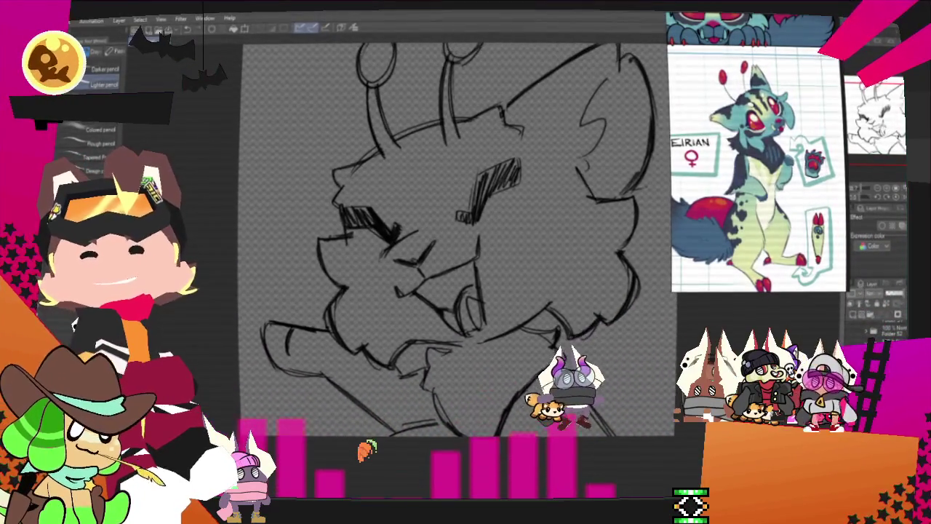
Nudge the left cheek fur tuft into place and clear the selection.
key(m)
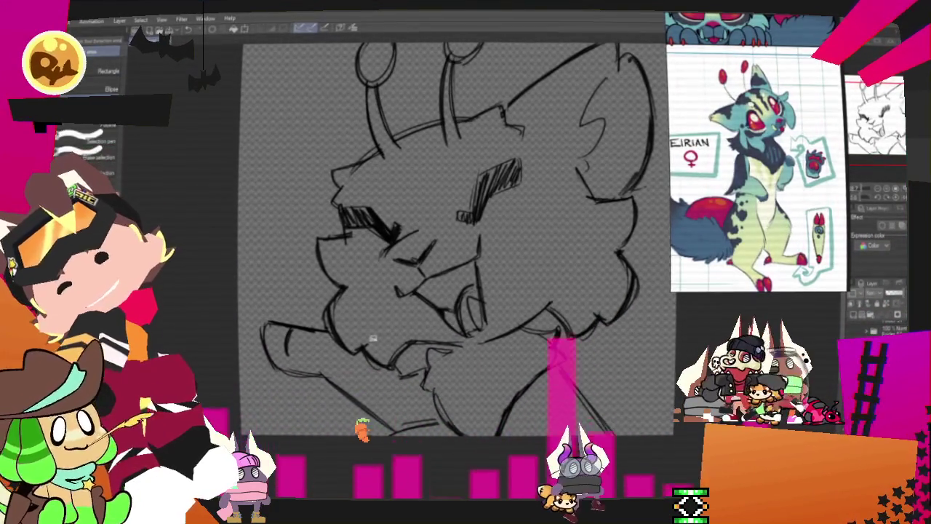
drag(362, 282, 356, 288)
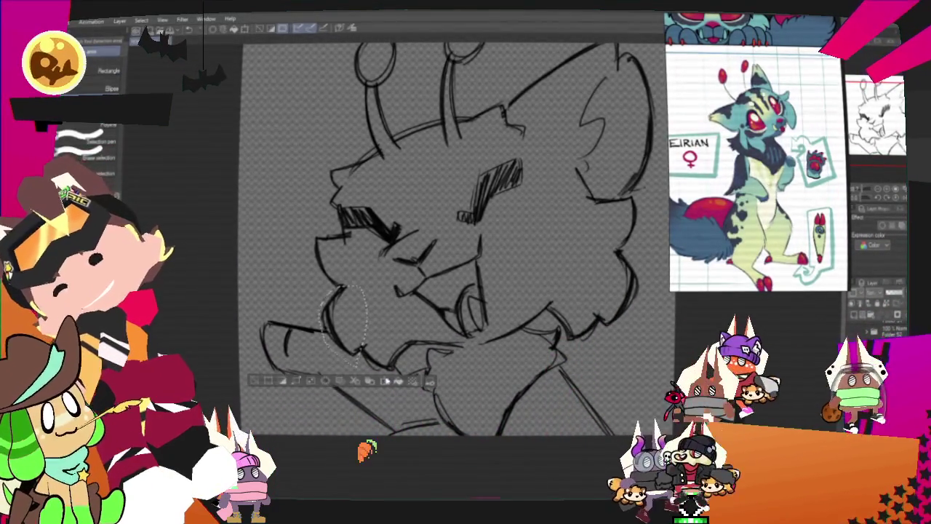
key(ctrl+t)
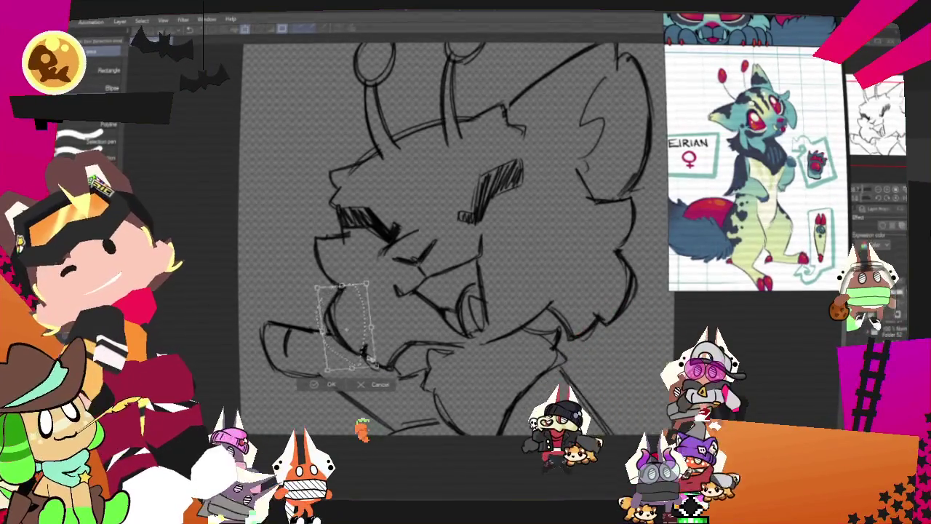
drag(327, 391, 317, 394)
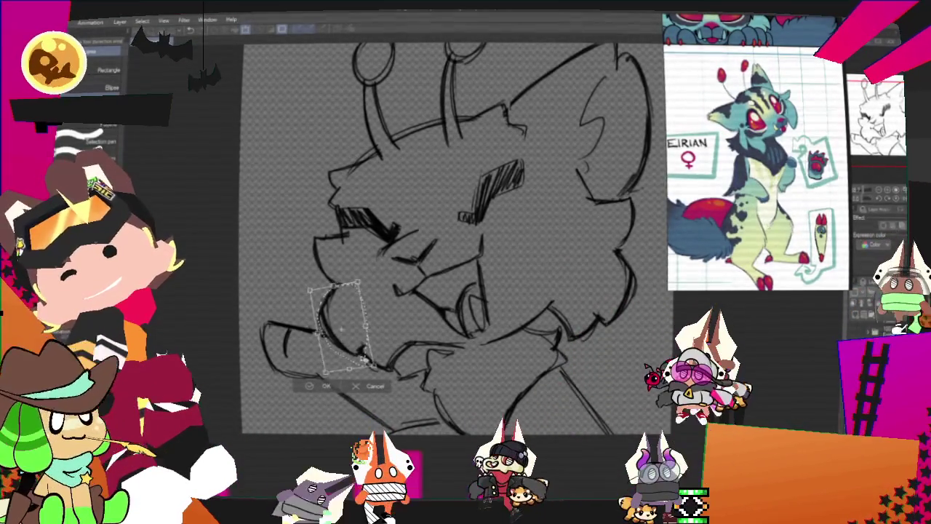
click(322, 388)
key(ctrl+d)
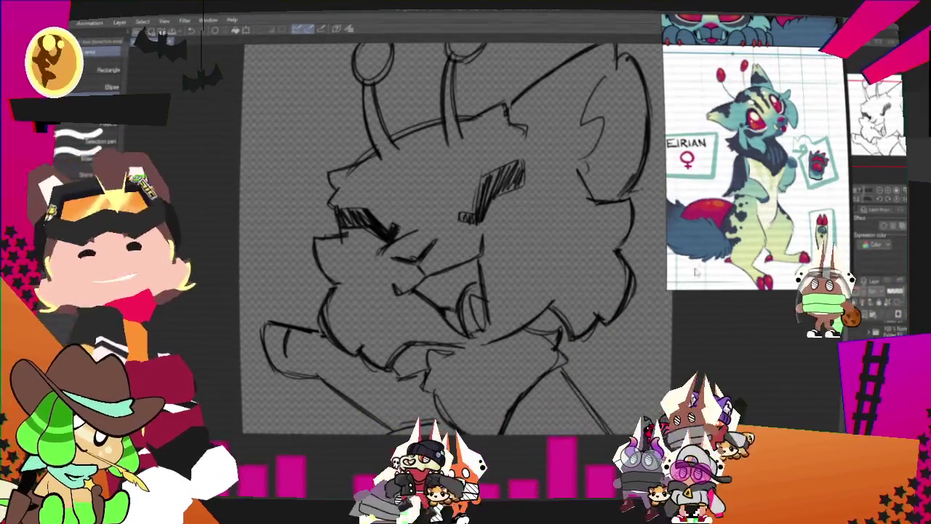
Shift the right cheek fur tuft slightly, deselect, and return to the pen.
drag(603, 327, 605, 331)
key(ctrl+t)
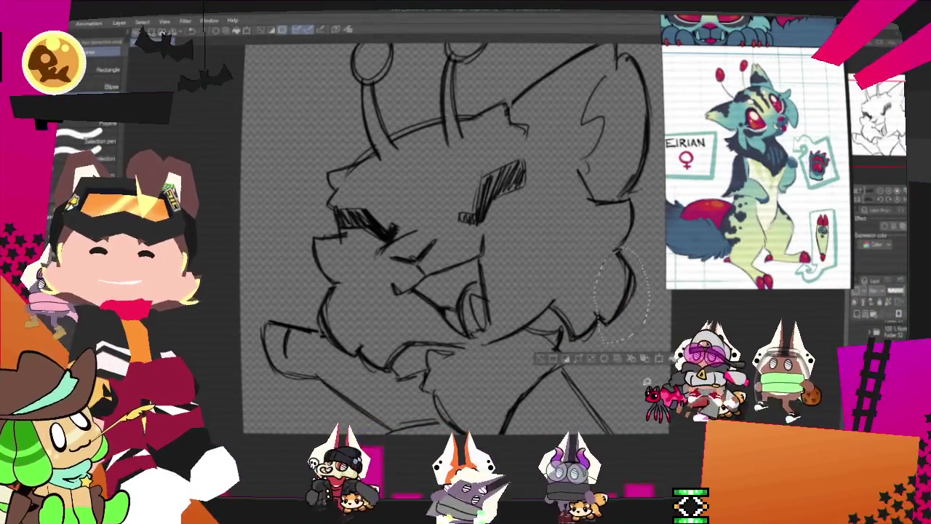
drag(619, 291, 616, 292)
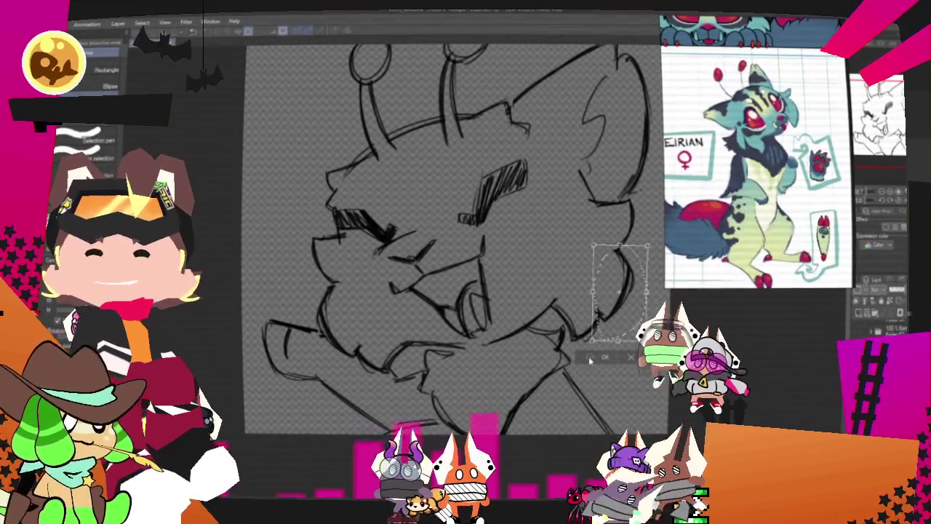
key(Return)
click(545, 360)
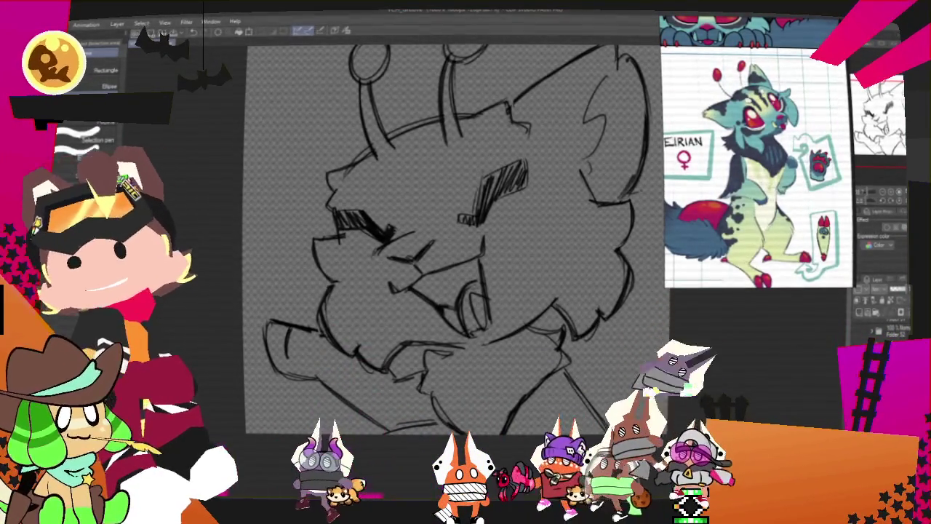
key(p)
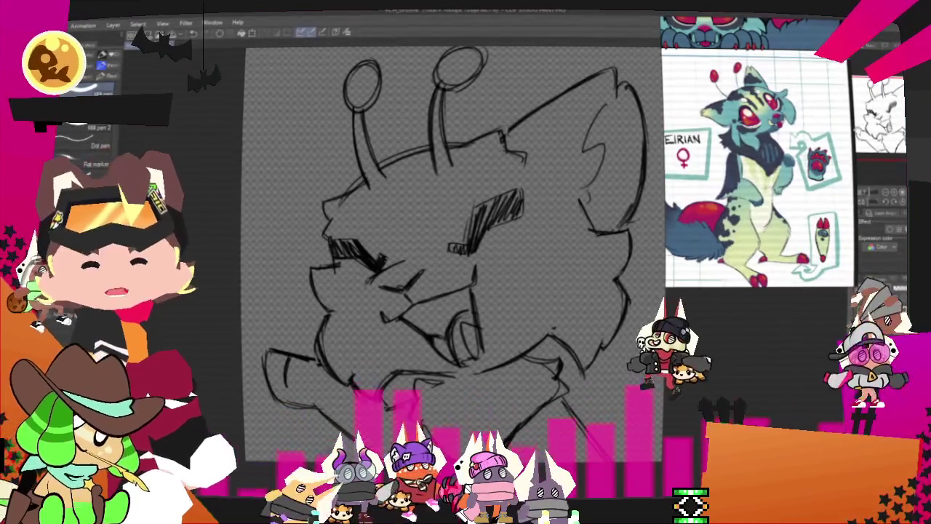
click(900, 239)
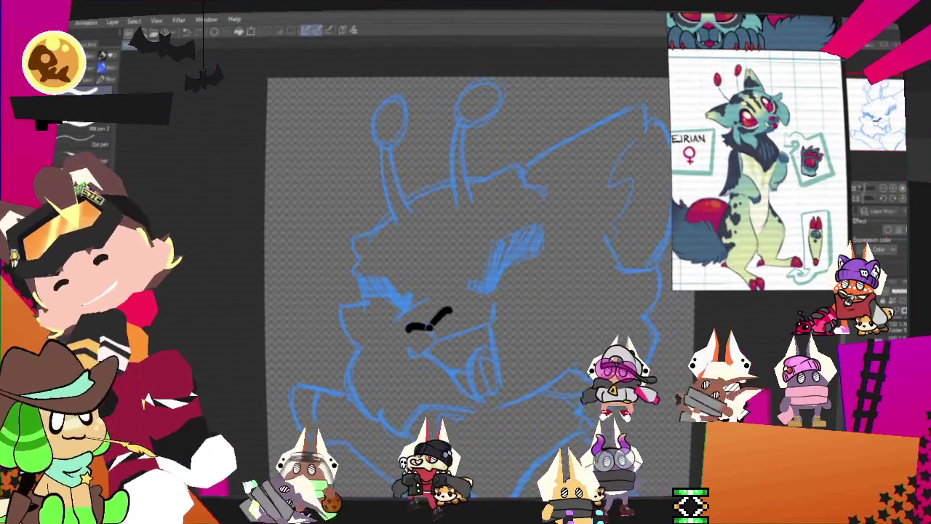
Ink the black muzzle and curved mouth strokes, then the nose loop.
drag(431, 320, 436, 338)
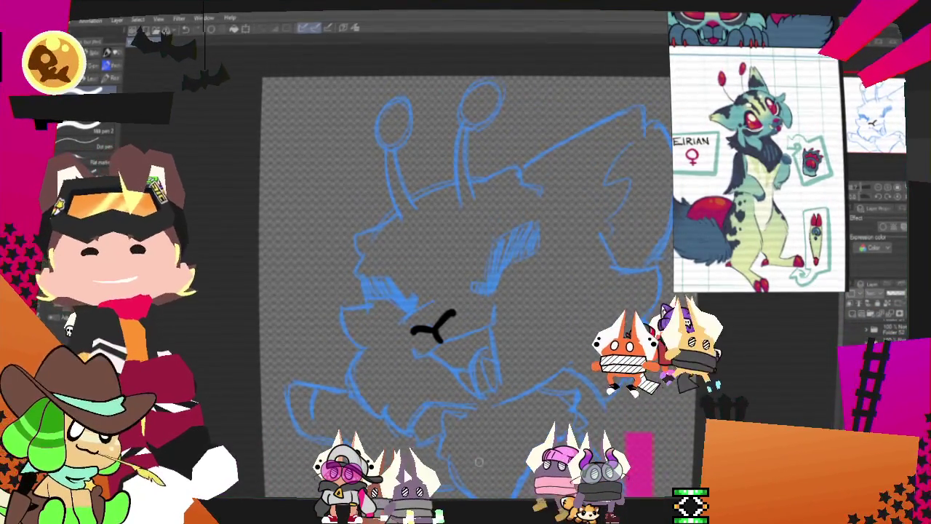
scroll(474, 350, down, 2)
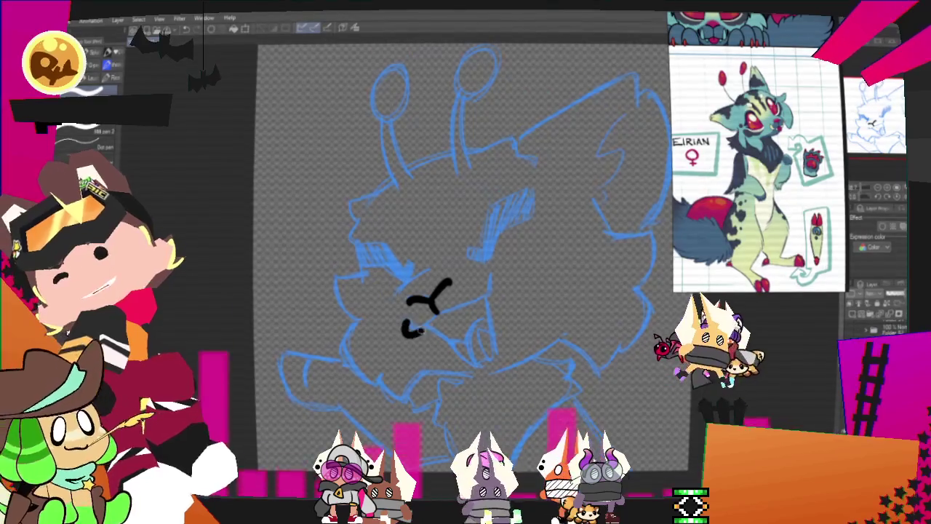
drag(483, 282, 402, 333)
drag(485, 306, 450, 313)
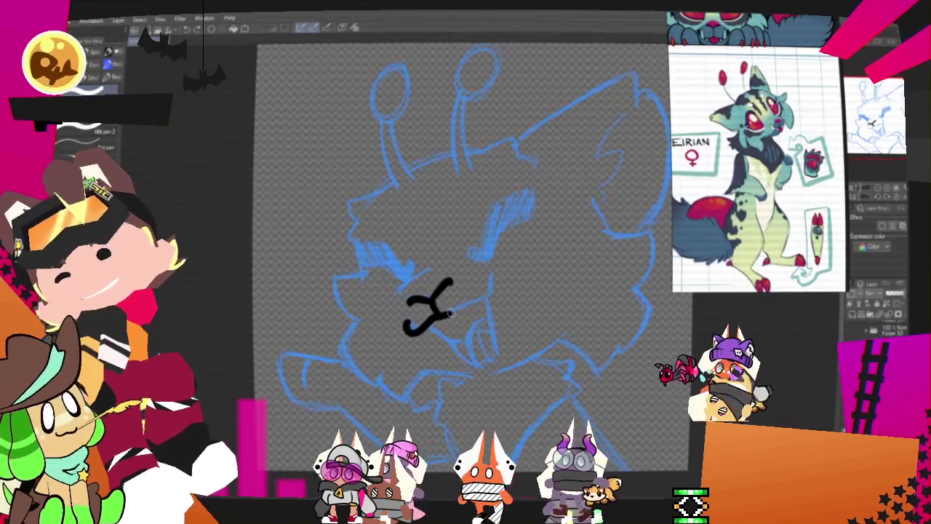
key(ctrl+z)
key(ctrl+y)
key(ctrl+z)
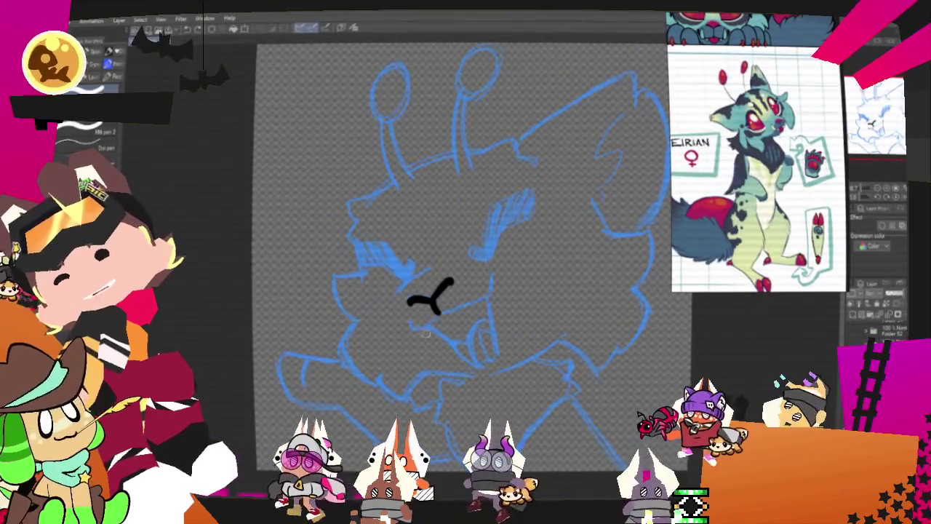
key(ctrl+y)
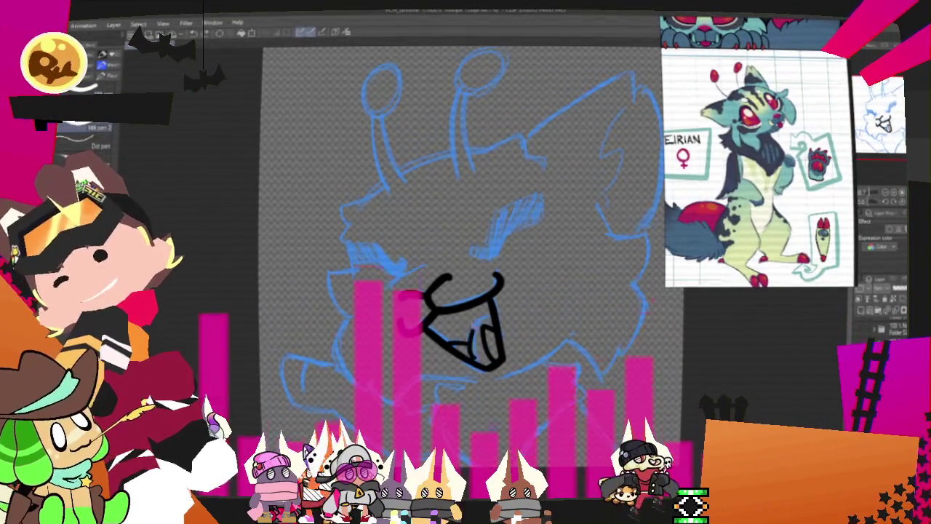
key(ctrl+y)
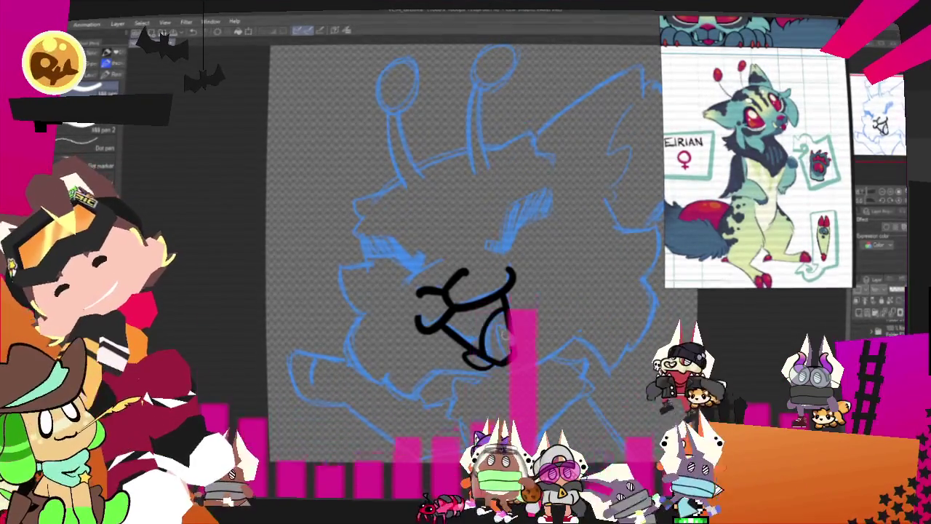
drag(460, 324, 511, 341)
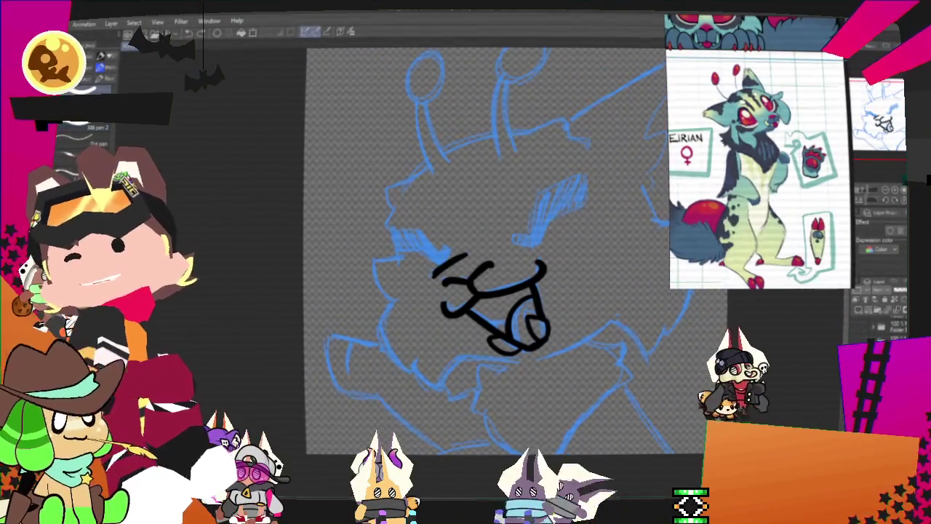
Ink the thick hooked right eye and a solid black filled left eye.
drag(512, 239, 535, 242)
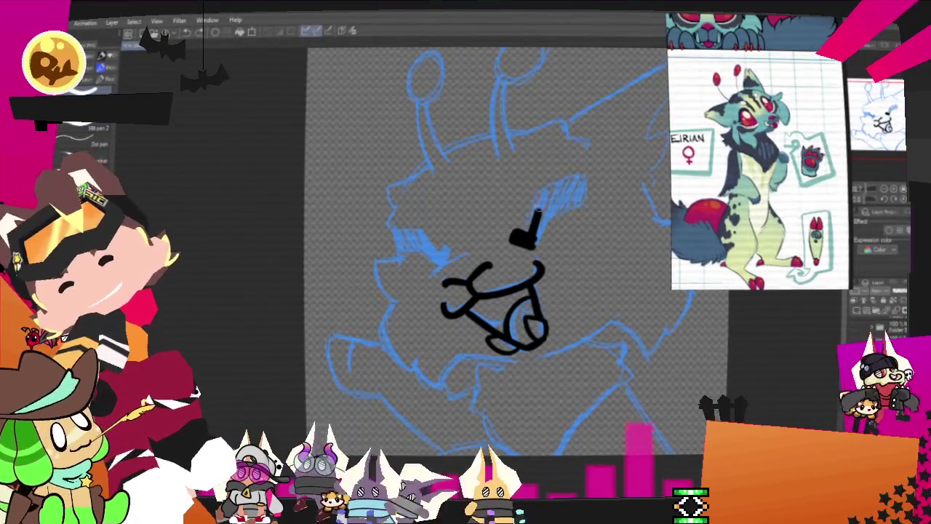
key(ctrl+z)
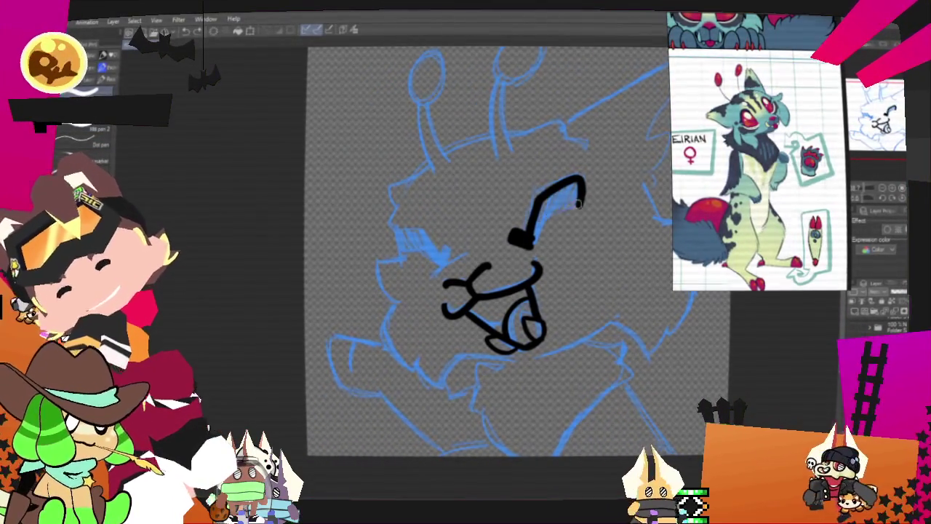
mouse_move(579, 204)
mouse_down()
mouse_move(550, 197)
mouse_move(574, 192)
mouse_up()
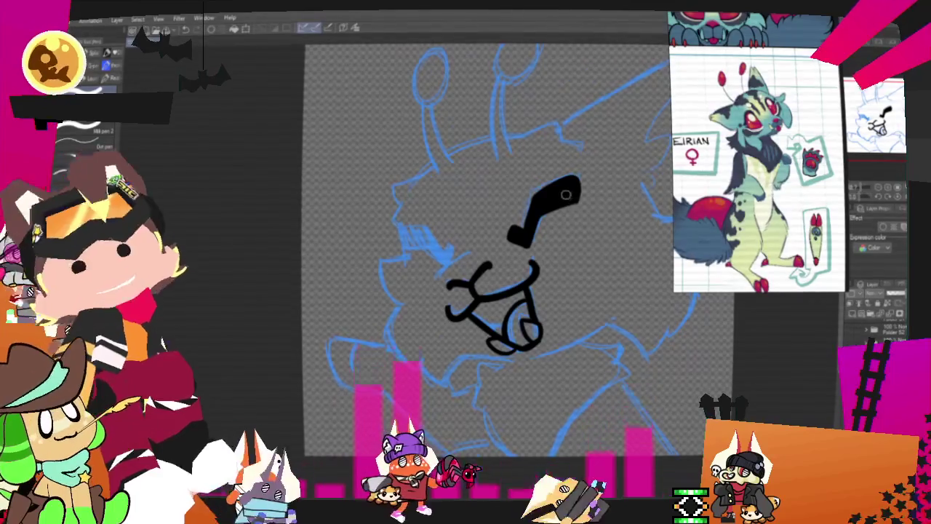
drag(556, 391, 513, 434)
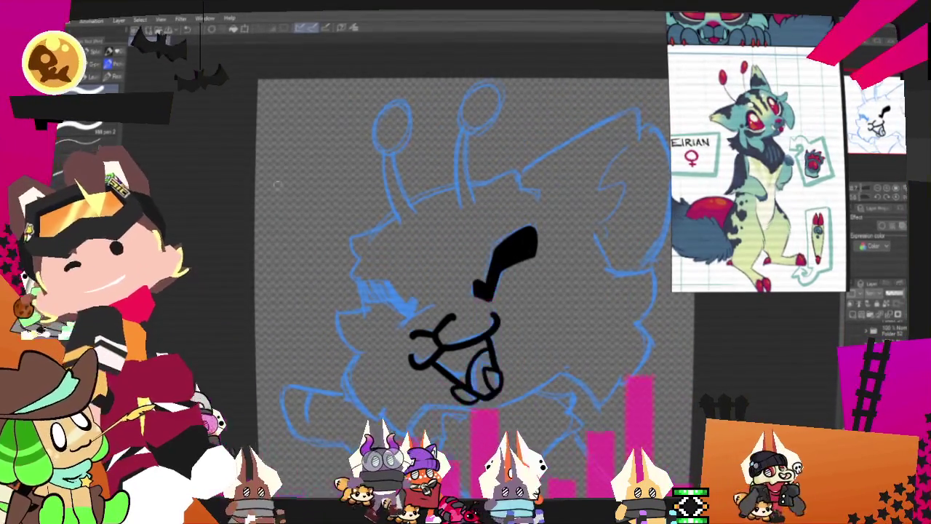
mouse_move(415, 302)
mouse_down()
mouse_move(407, 321)
mouse_move(353, 286)
mouse_move(396, 320)
mouse_up()
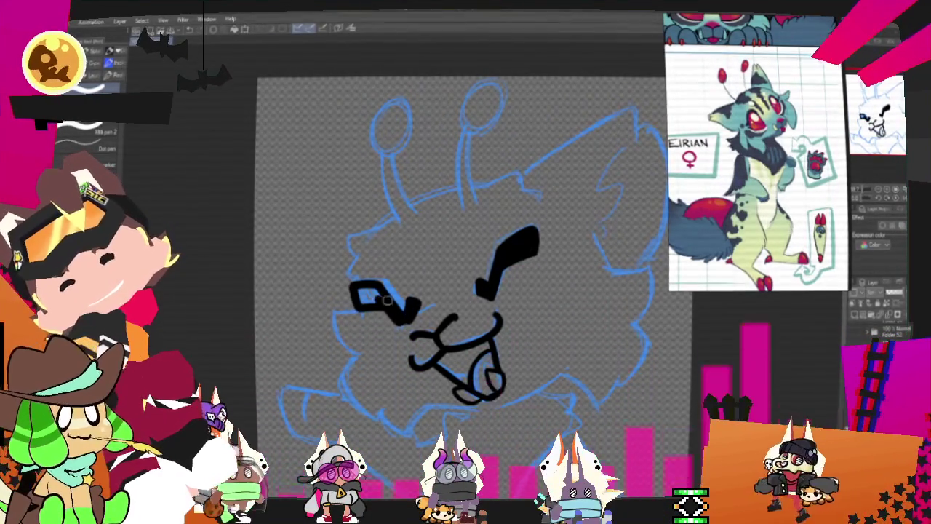
click(362, 294)
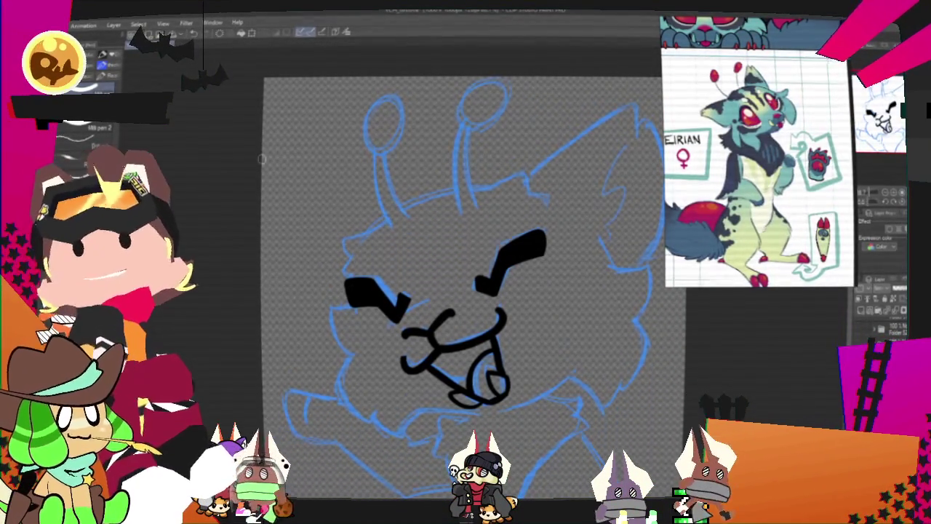
Lasso the inked left eye and nudge it to a slightly new position.
key(m)
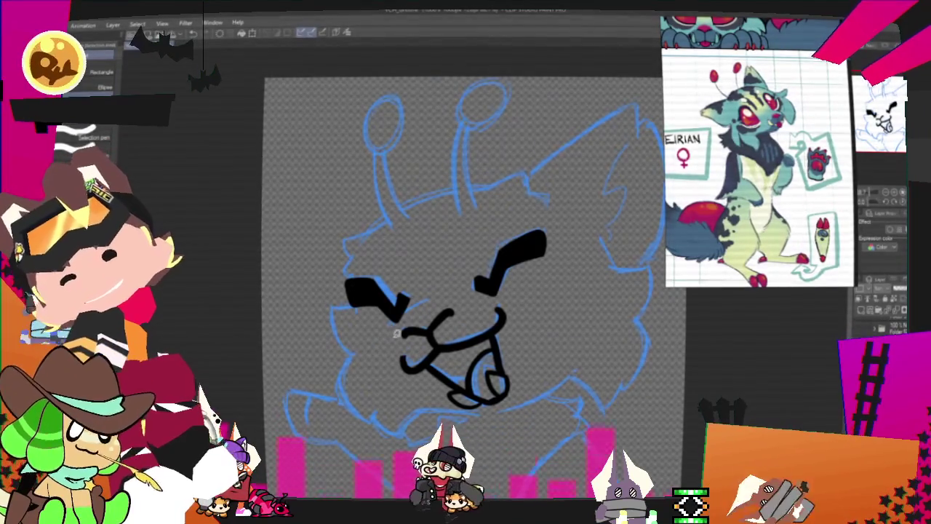
drag(406, 260, 386, 338)
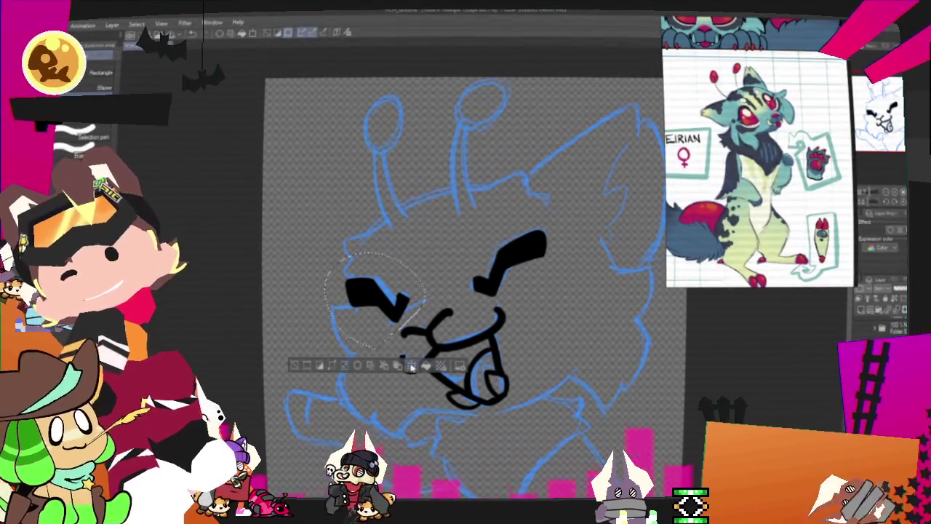
click(411, 366)
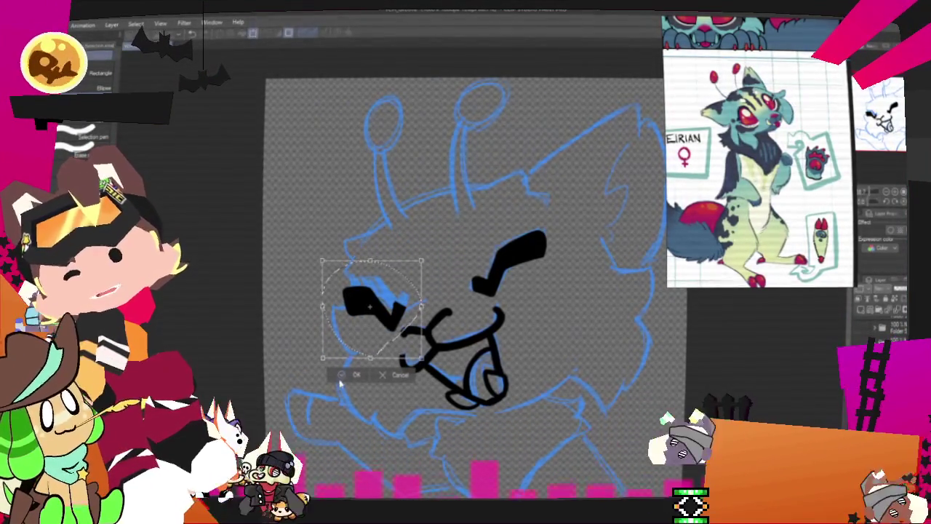
click(342, 374)
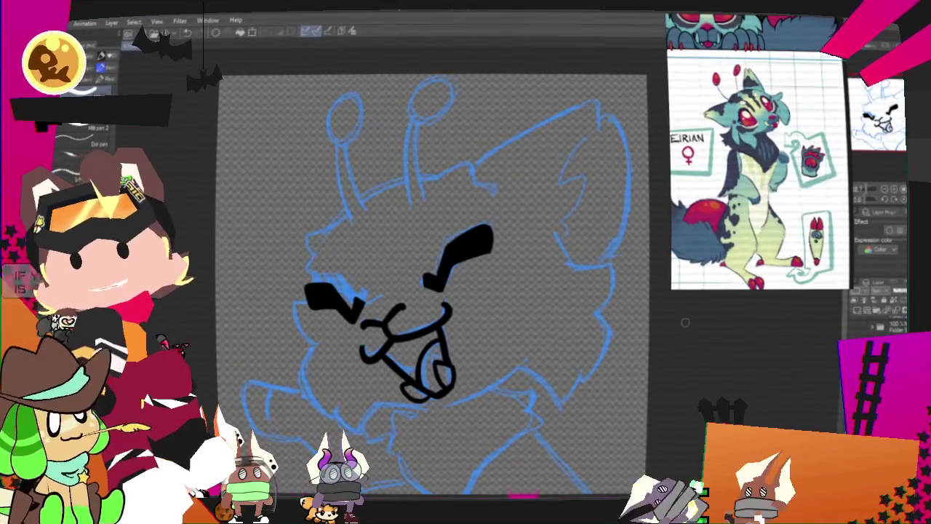
Ink the right cheek fur outline, extending it downward.
drag(685, 322, 633, 297)
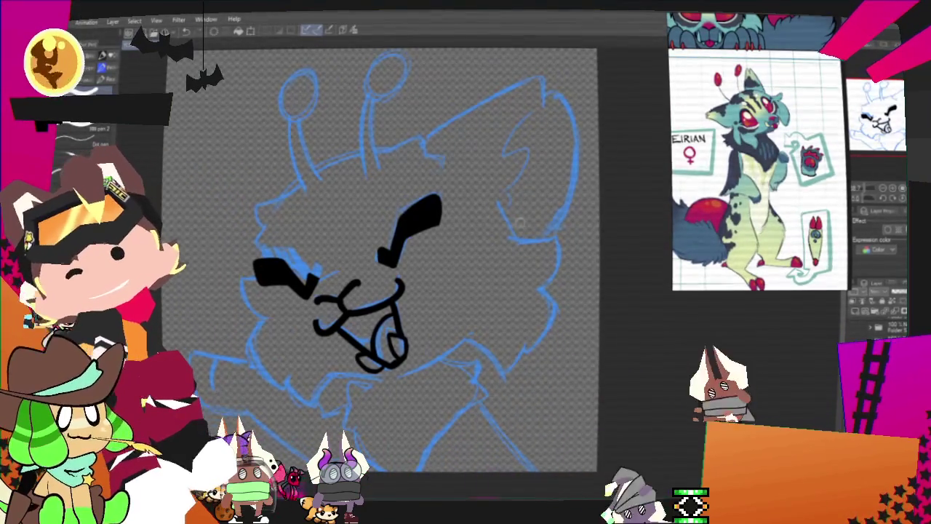
mouse_move(498, 203)
mouse_down()
mouse_move(561, 284)
mouse_move(551, 327)
mouse_move(501, 373)
mouse_up()
key(ctrl+z)
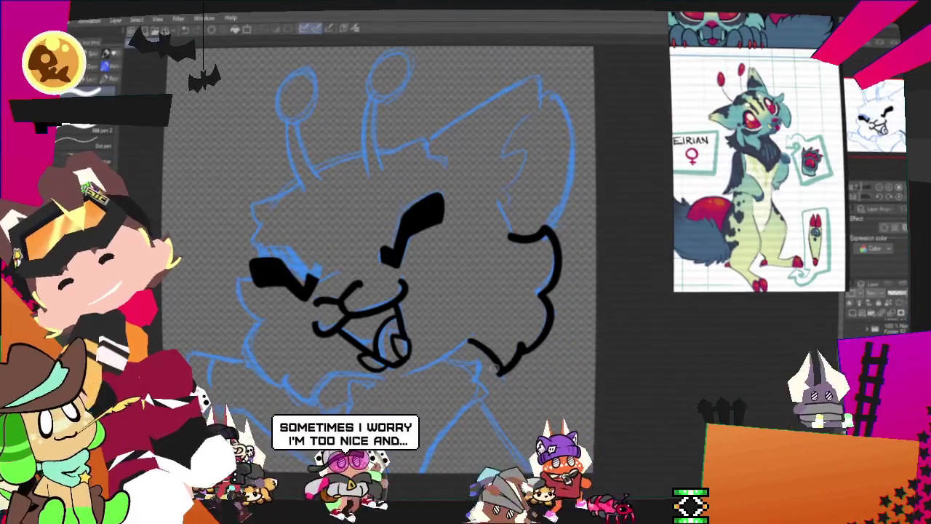
drag(468, 336, 502, 372)
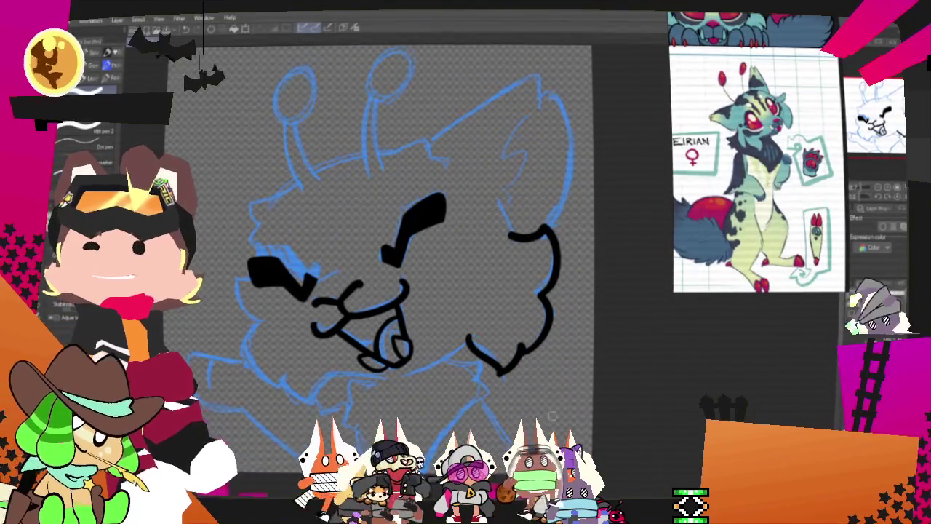
Ink the lower jaw line and the fluffy left cheek outline.
drag(551, 416, 631, 307)
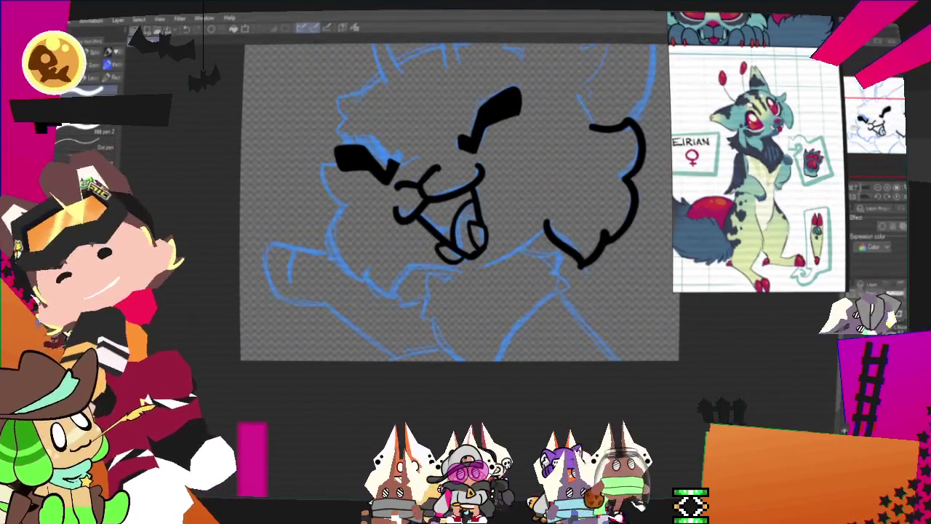
drag(542, 231, 418, 269)
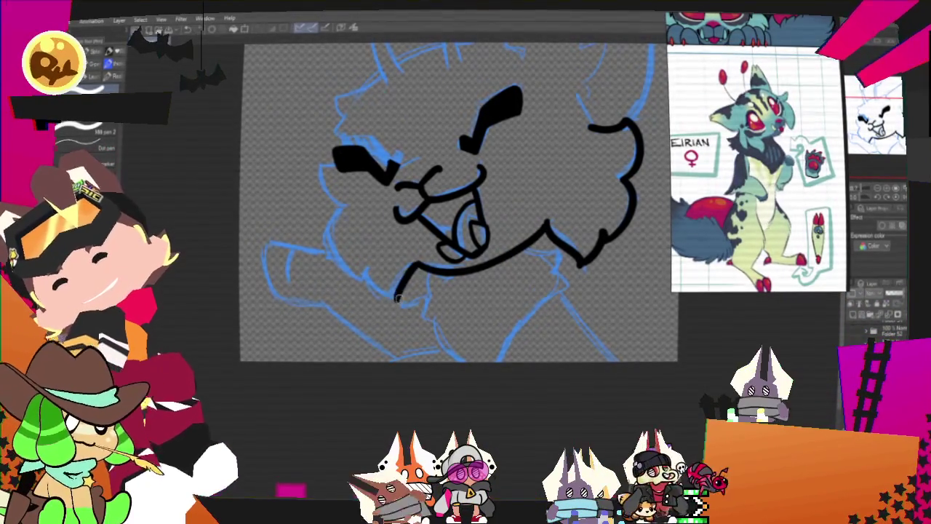
drag(397, 299, 361, 268)
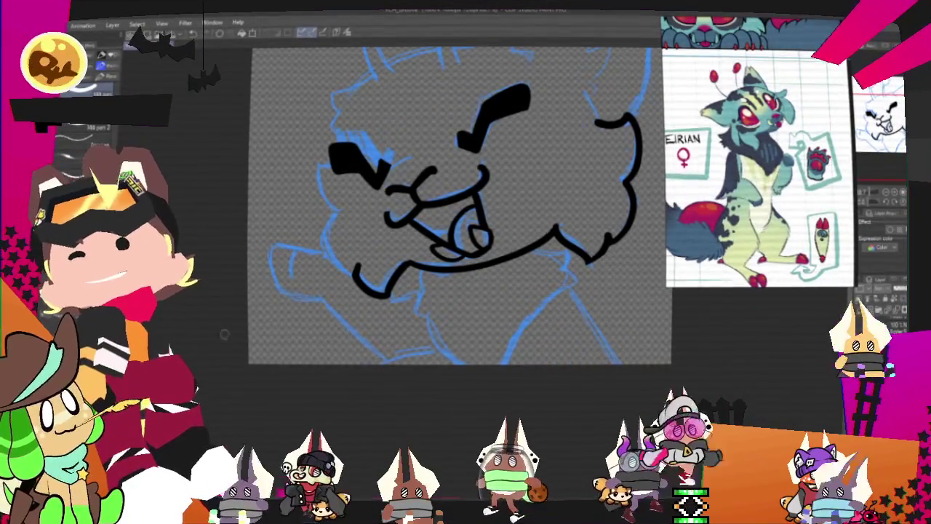
drag(322, 249, 356, 275)
drag(348, 210, 324, 244)
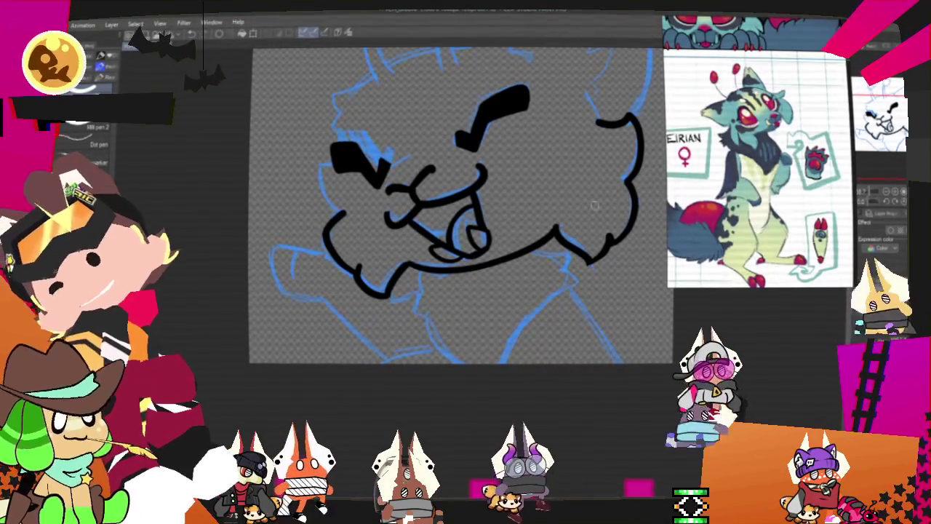
drag(432, 278, 413, 325)
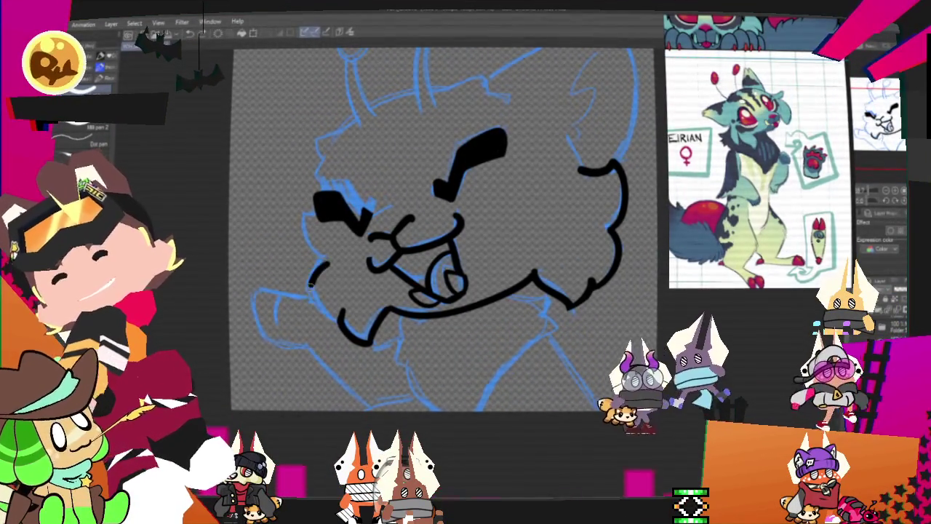
drag(323, 217, 311, 268)
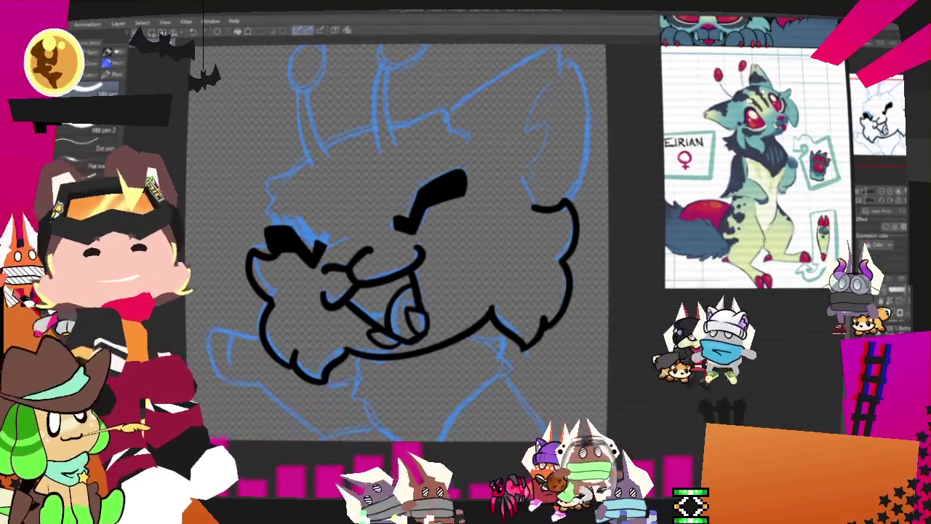
Ink the chest line below the chin, discarding a stray shoulder curve.
mouse_move(486, 243)
mouse_down()
mouse_move(474, 305)
mouse_move(484, 333)
mouse_up()
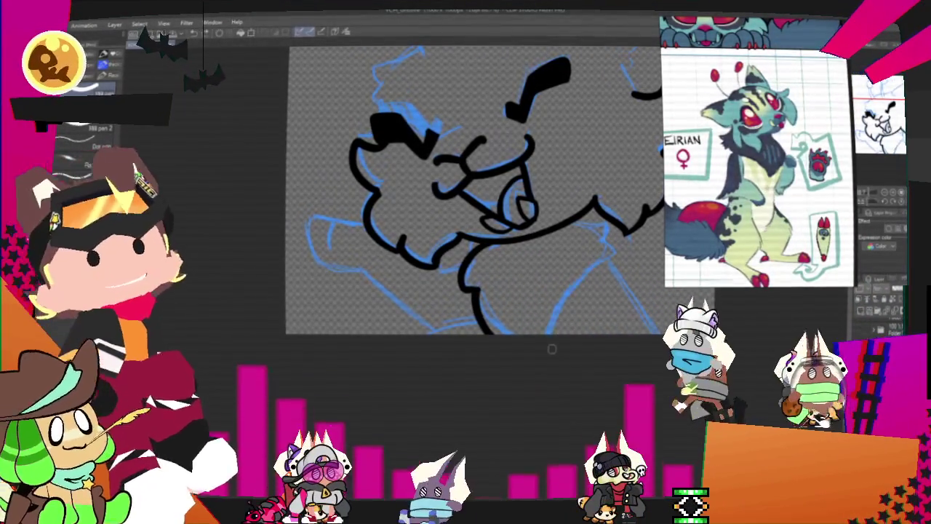
drag(537, 333, 601, 257)
key(ctrl+z)
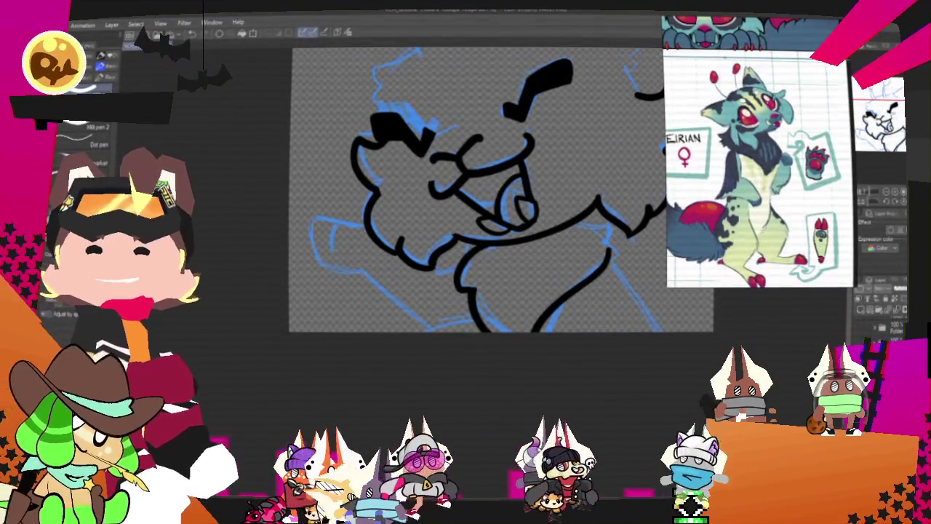
scroll(466, 218, up, 2)
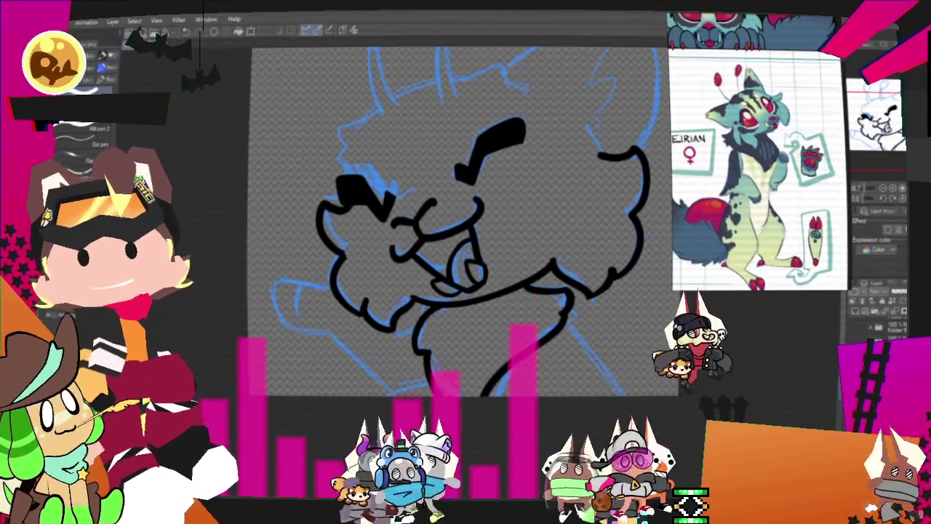
Tilt the canvas and ink the two lines of an antenna stalk.
drag(451, 218, 527, 175)
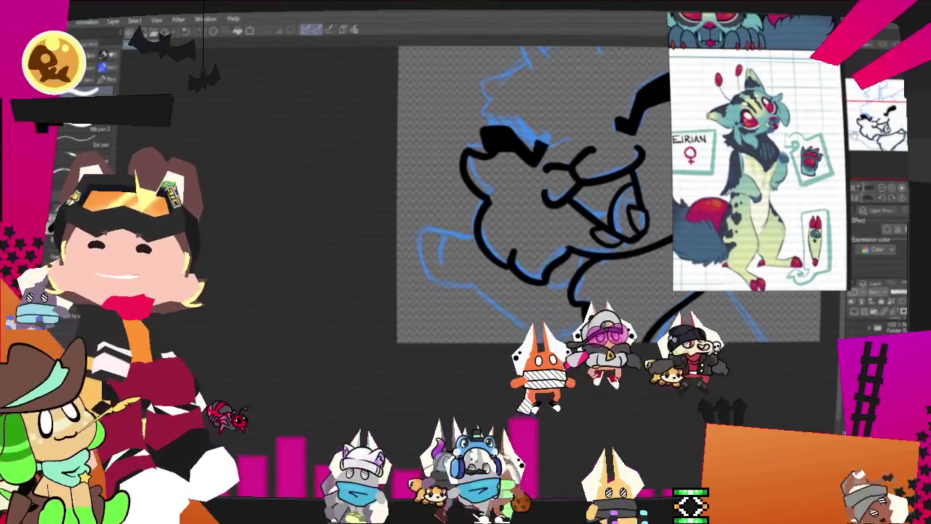
drag(451, 174, 379, 349)
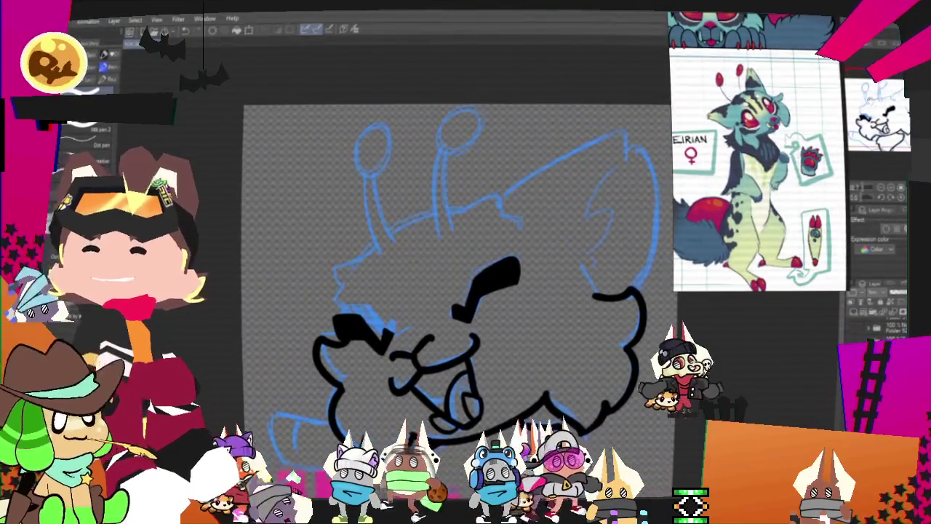
drag(451, 291, 512, 244)
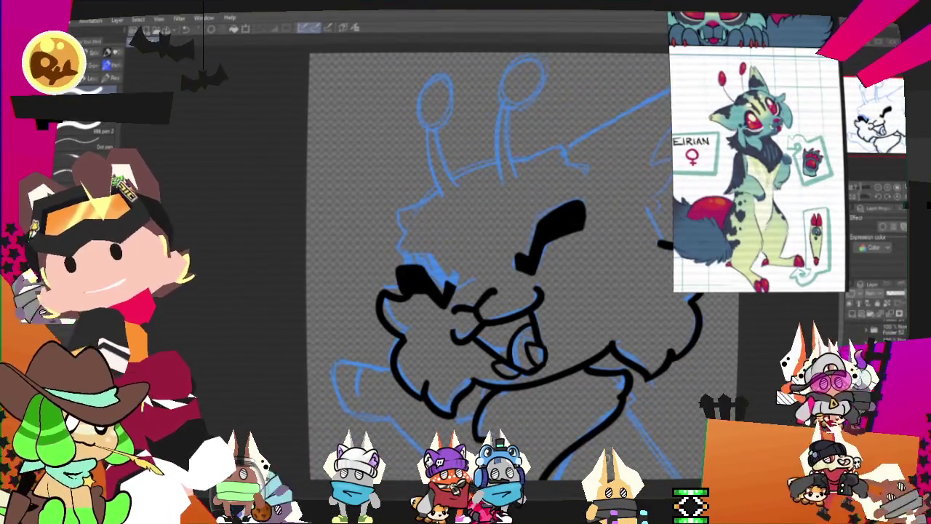
drag(488, 262, 432, 331)
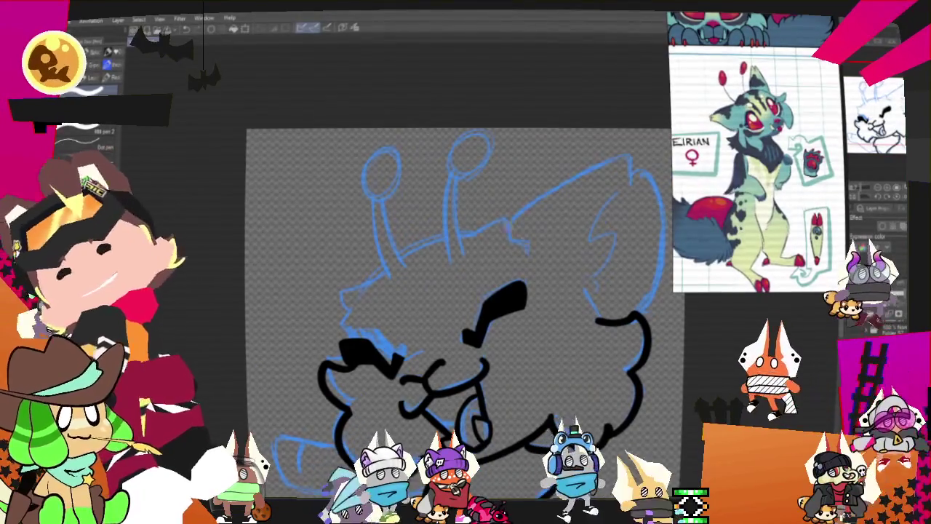
drag(452, 175, 451, 273)
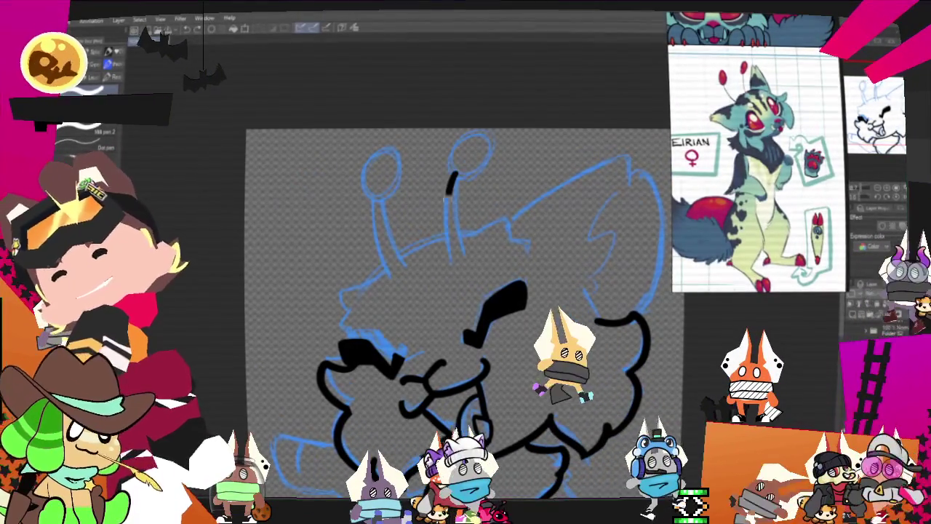
drag(461, 175, 464, 264)
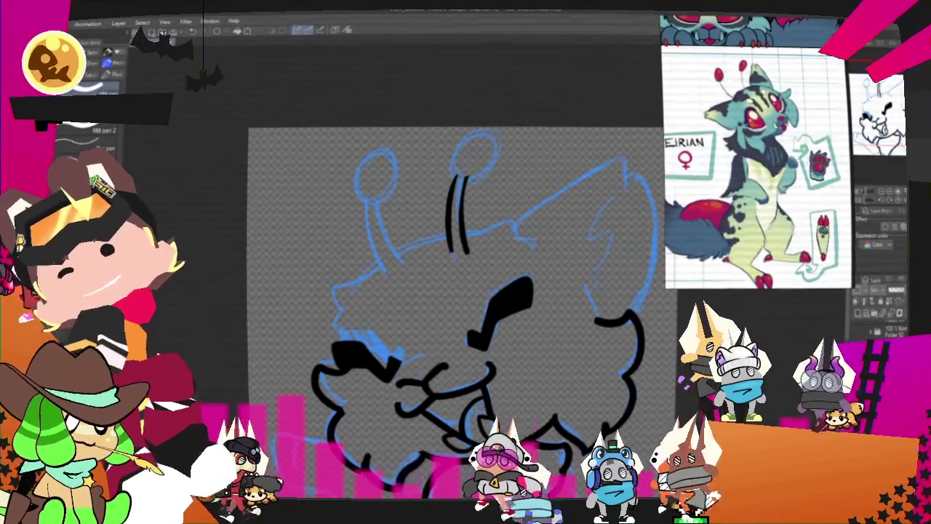
Ink the round antenna tips and the left antenna stalk in black.
drag(453, 175, 492, 175)
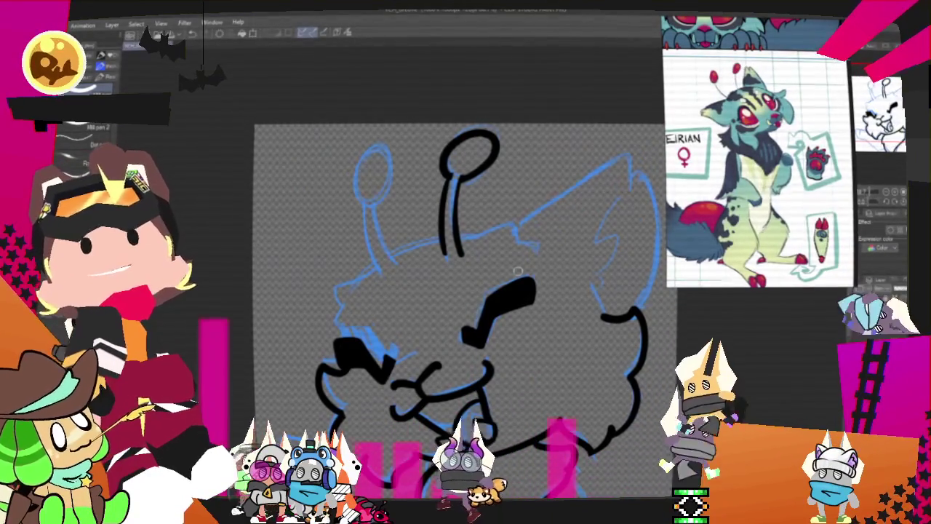
drag(517, 270, 502, 301)
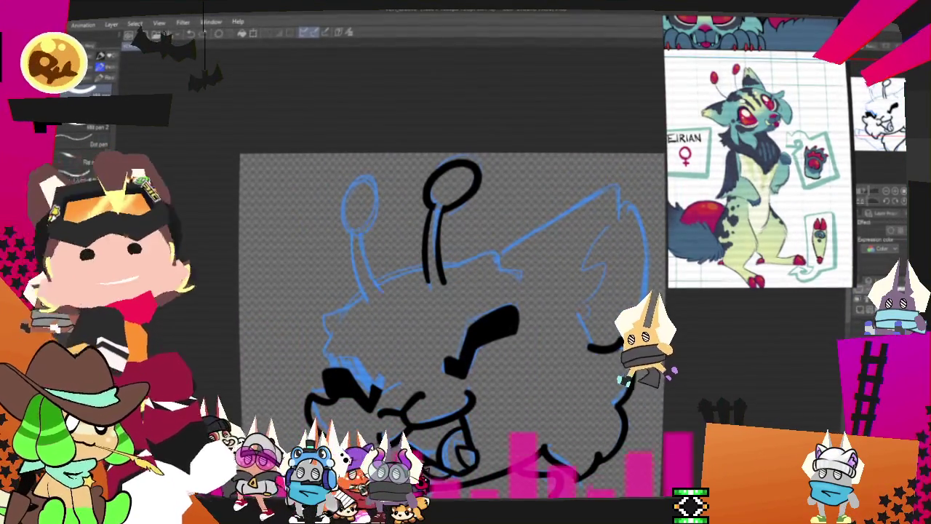
drag(378, 295, 359, 224)
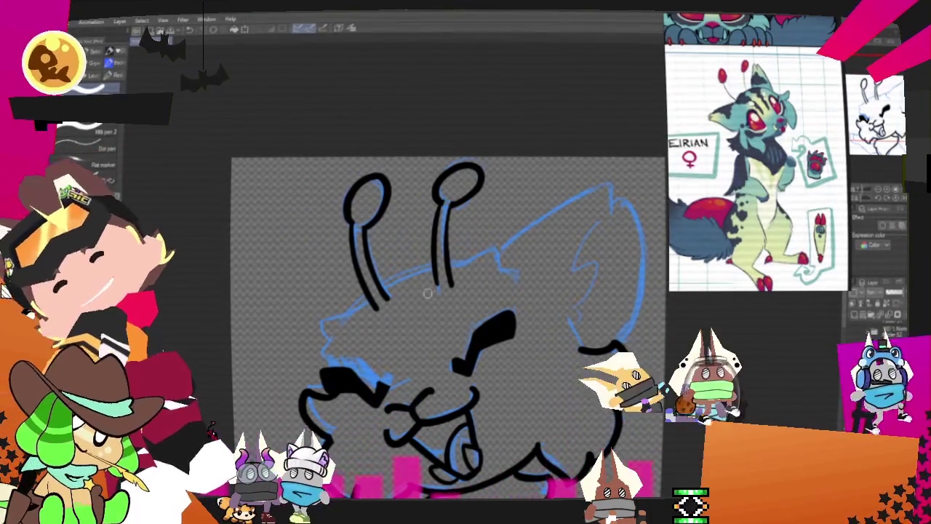
Cancel the accidental transform on the lineart and bring the blue ear sketch into view.
drag(428, 293, 491, 236)
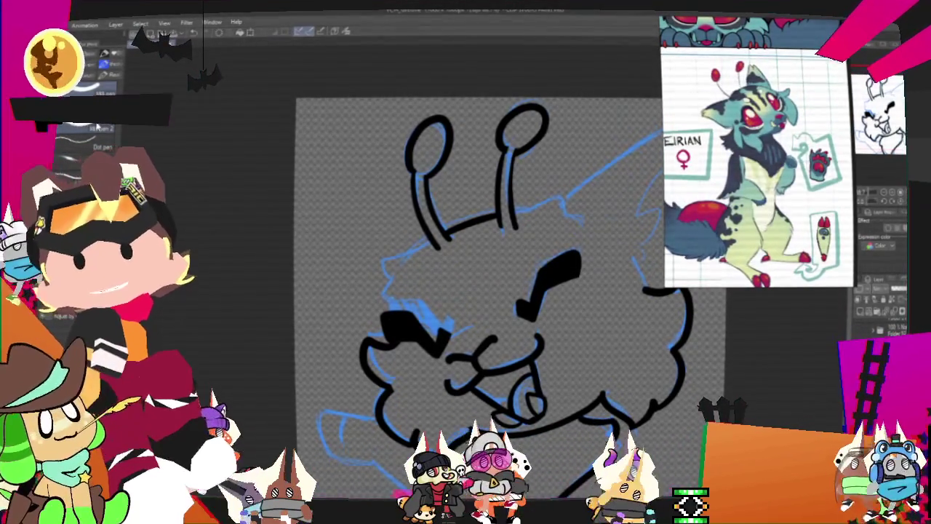
mouse_move(480, 291)
mouse_down()
mouse_move(508, 257)
mouse_move(480, 284)
mouse_up()
key(ctrl+t)
key(Escape)
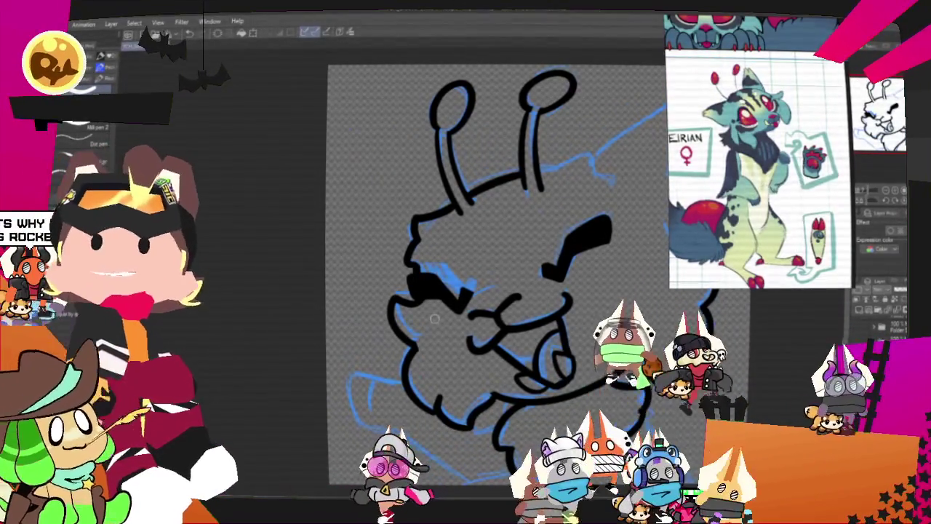
drag(434, 318, 349, 360)
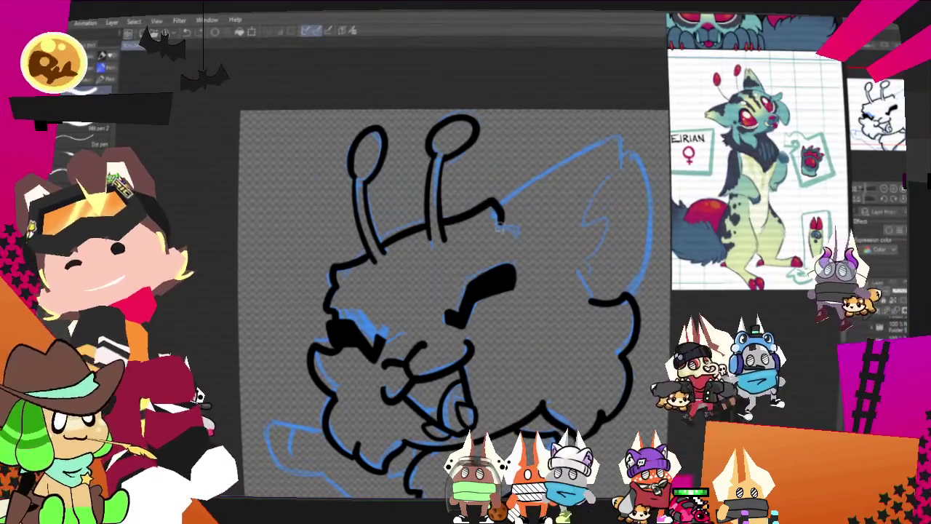
Erase the old head stroke beside the antenna and redraw the head outline.
drag(513, 224, 446, 224)
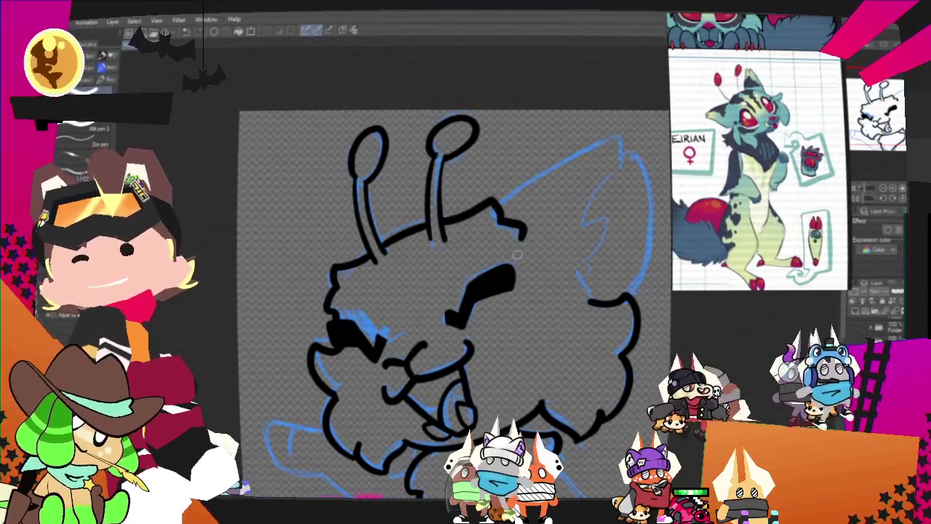
drag(436, 219, 492, 202)
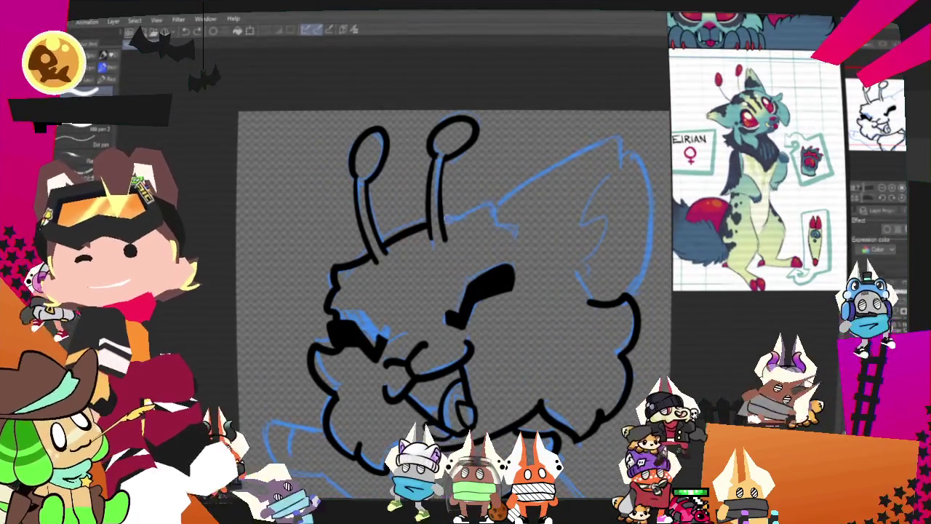
mouse_move(518, 240)
mouse_down()
mouse_move(503, 219)
mouse_move(519, 242)
mouse_up()
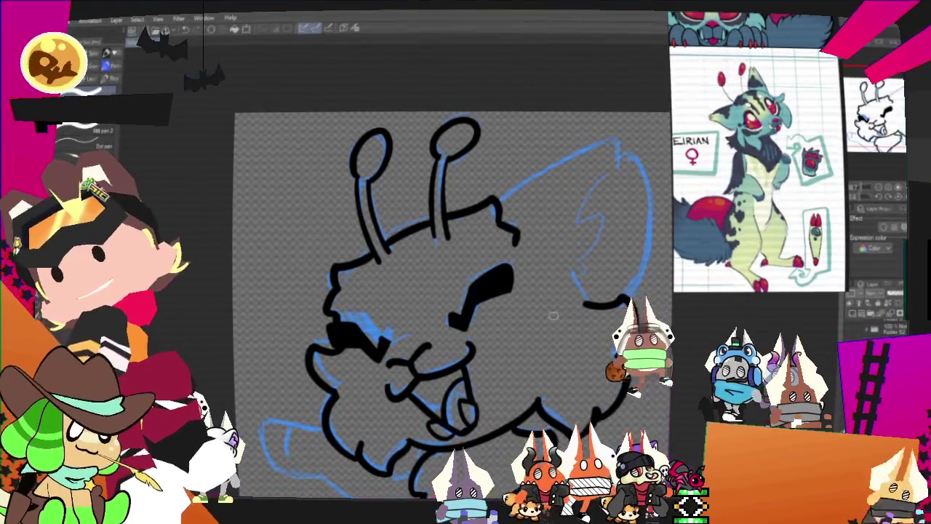
Ink the outline of the tall upper-right ear.
drag(451, 291, 419, 308)
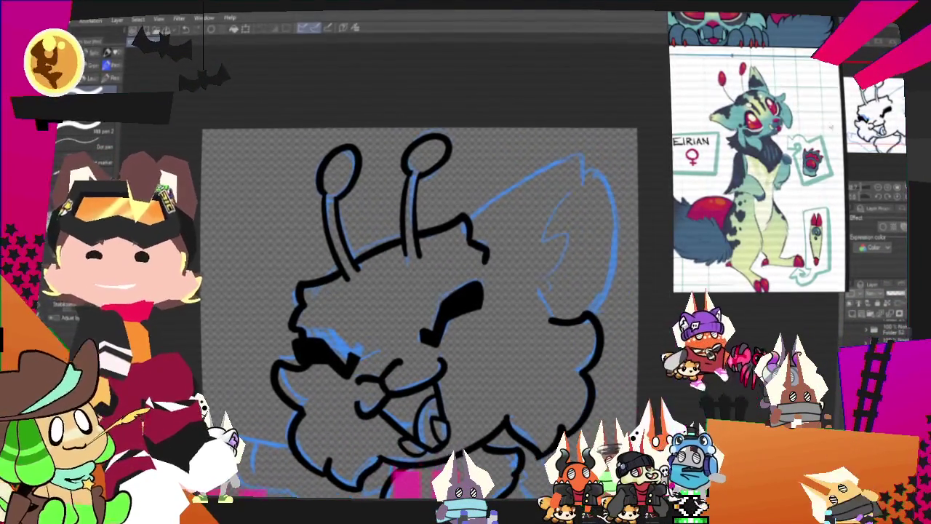
key(ctrl+z)
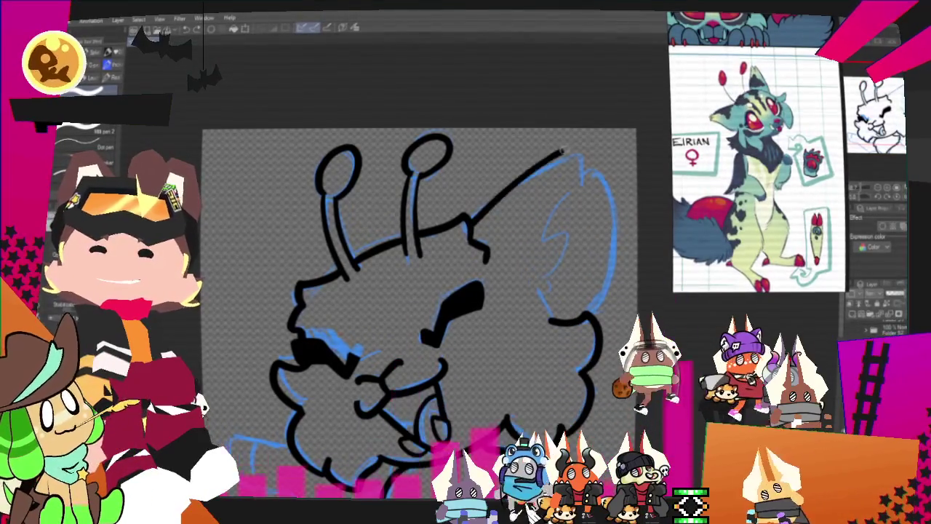
key(ctrl+z)
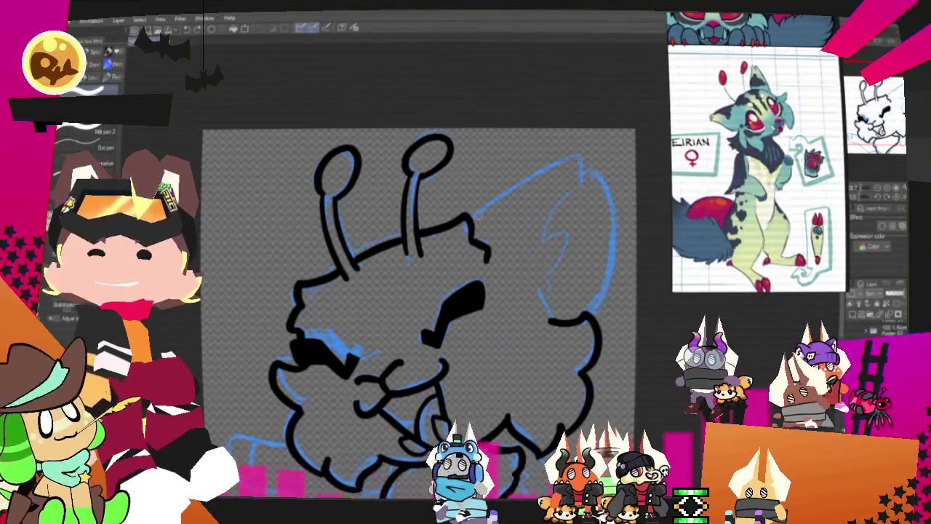
drag(469, 220, 598, 170)
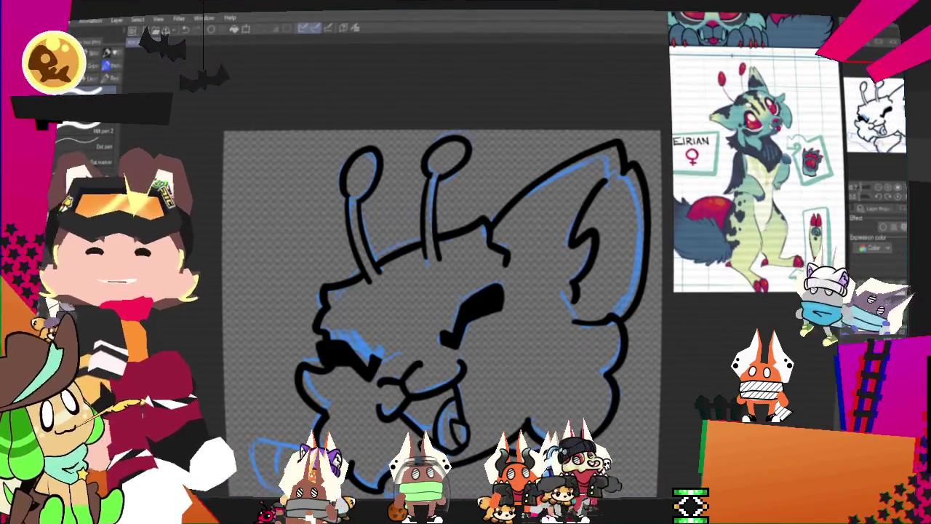
Undo the stray neck stroke.
scroll(567, 373, down, 2)
scroll(567, 374, down, 1)
scroll(568, 373, down, 2)
mouse_move(547, 320)
mouse_down()
mouse_move(515, 309)
mouse_move(571, 371)
mouse_up()
key(ctrl+z)
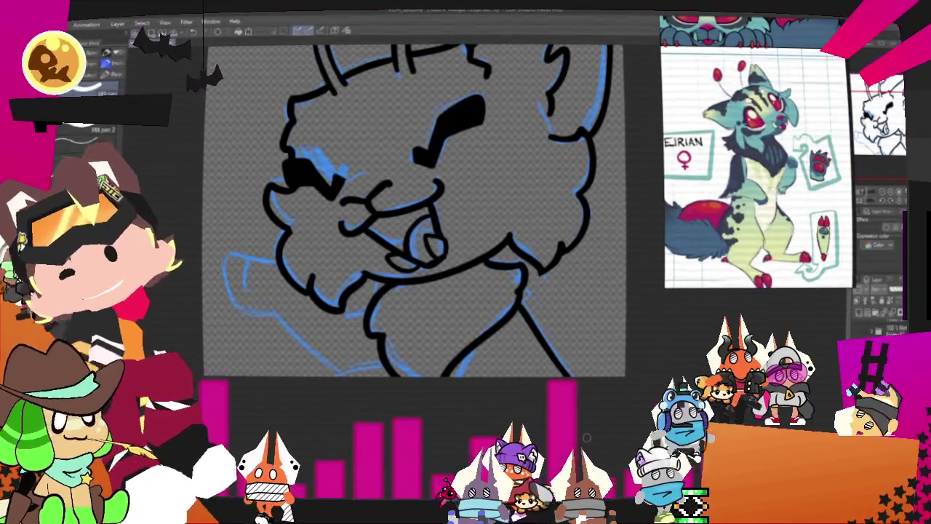
Ink the chest line down toward the arm and add a short stroke near the mouth.
mouse_move(415, 211)
mouse_down()
mouse_move(471, 215)
mouse_move(560, 183)
mouse_up()
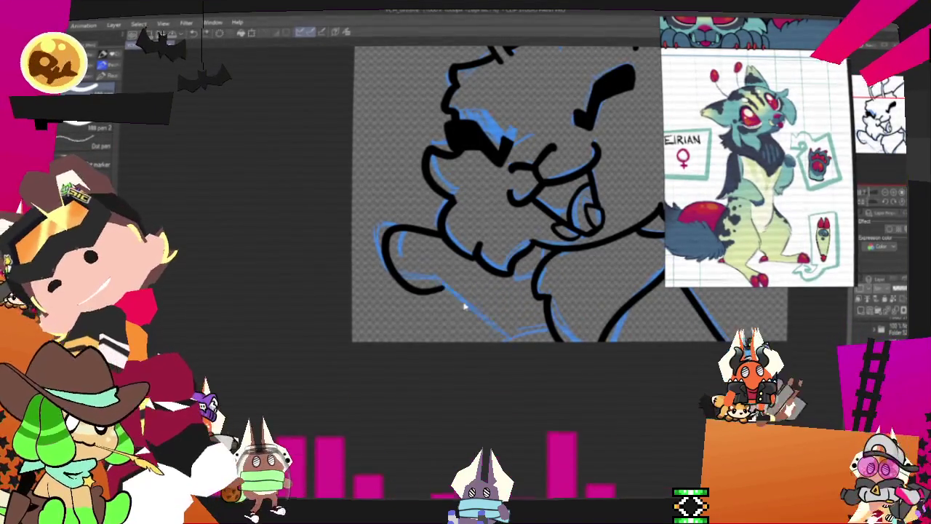
drag(440, 290, 524, 336)
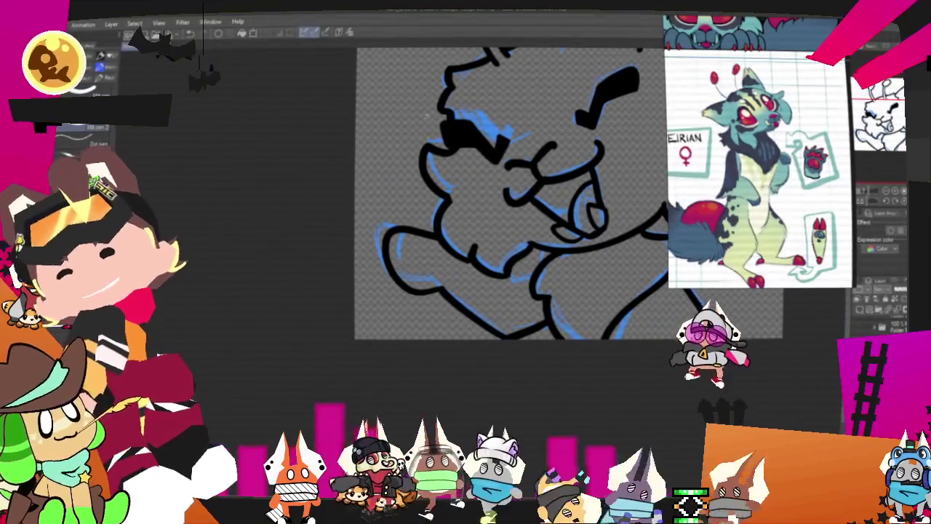
drag(413, 238, 416, 266)
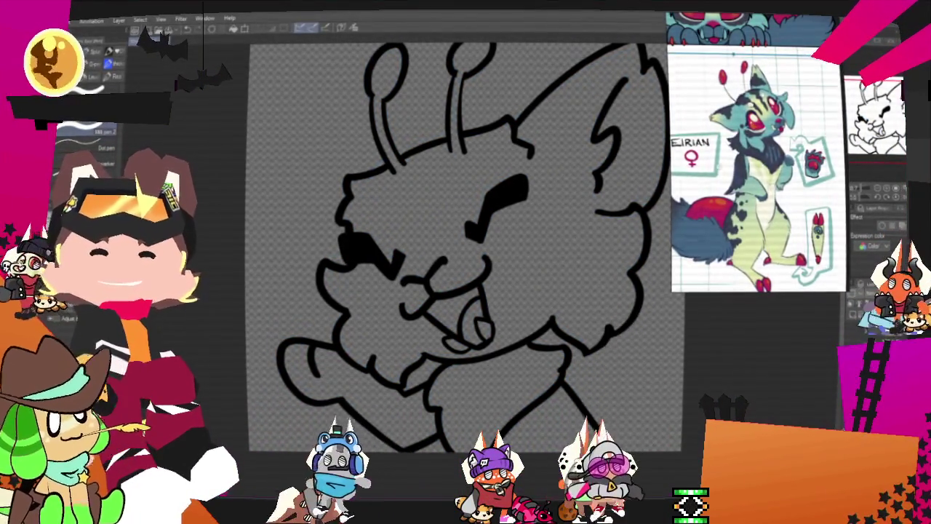
Sample pale yellow from the reference and fill the cat's head, ears and antennae with it.
scroll(693, 86, down, 3)
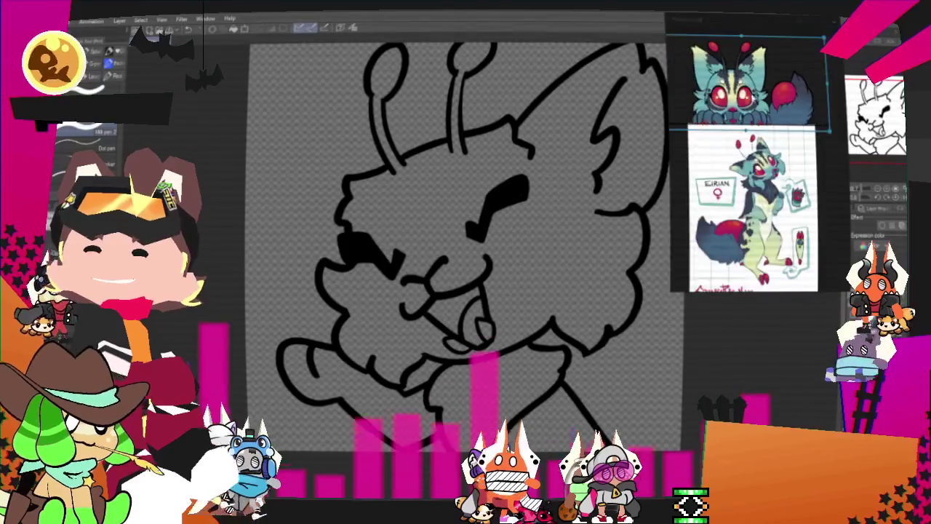
scroll(757, 153, up, 2)
scroll(720, 115, up, 2)
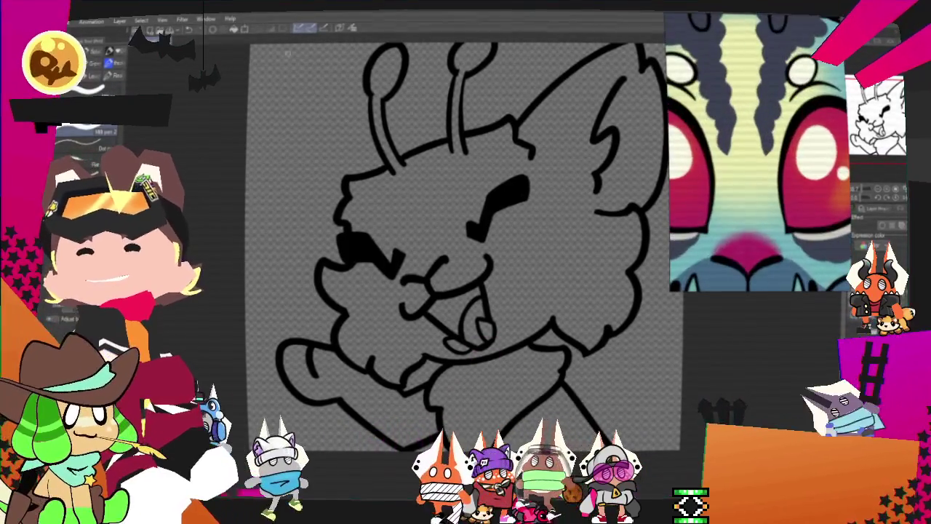
click(354, 31)
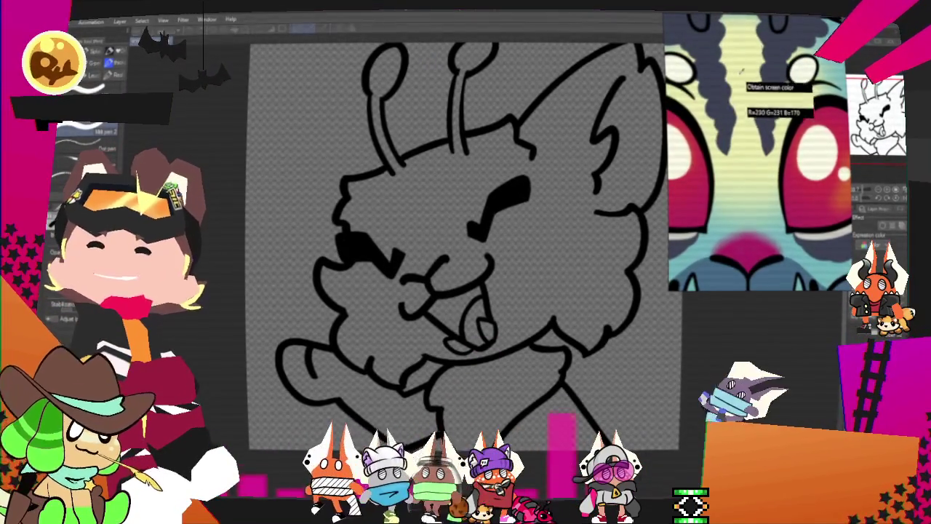
key(ctrl+minus)
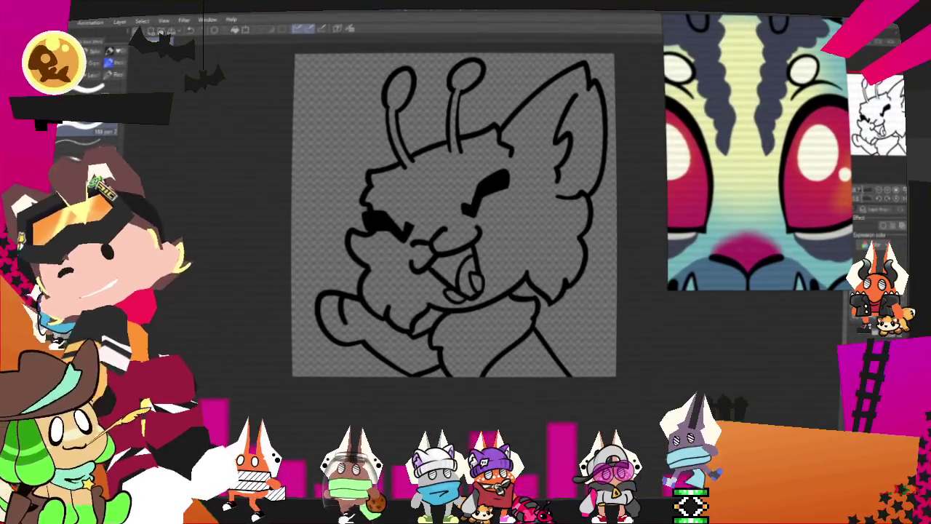
click(494, 180)
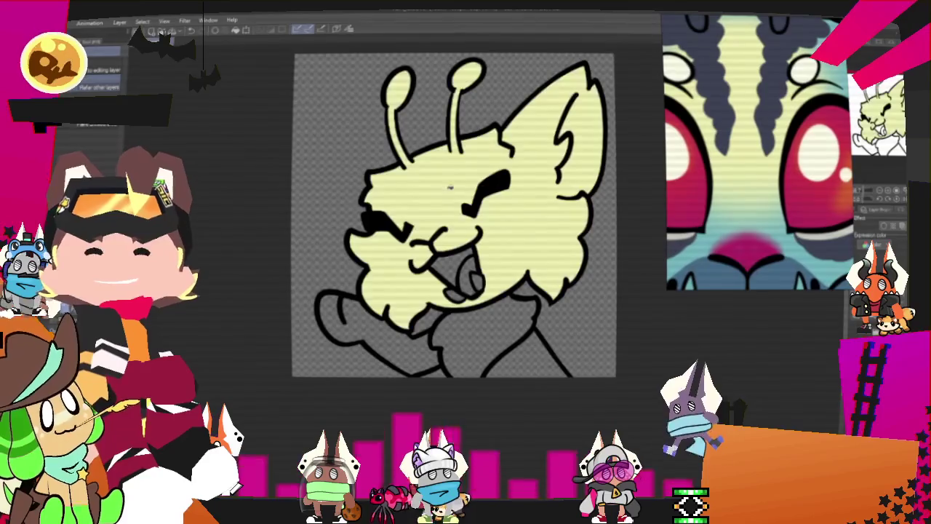
scroll(804, 128, down, 3)
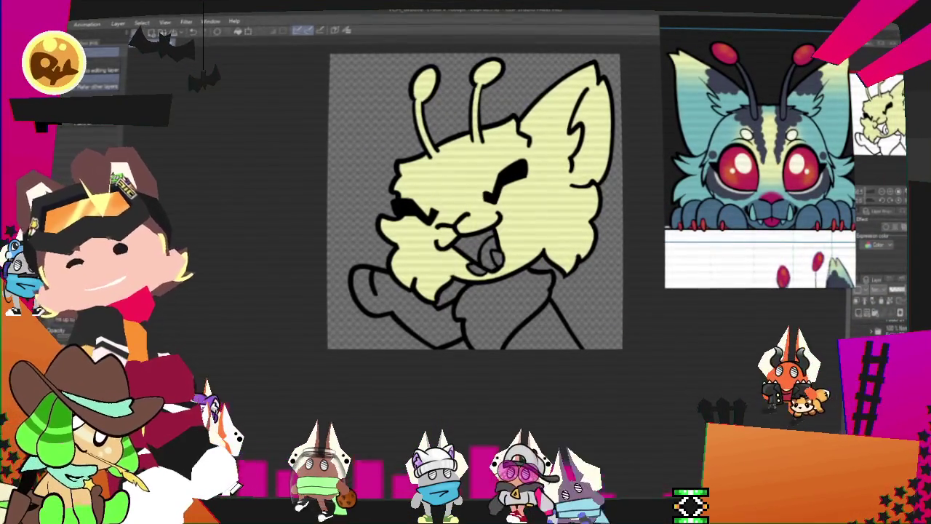
Airbrush soft teal shading over the yellow fill, then draw a freehand selection around the cat.
key(ctrl+a)
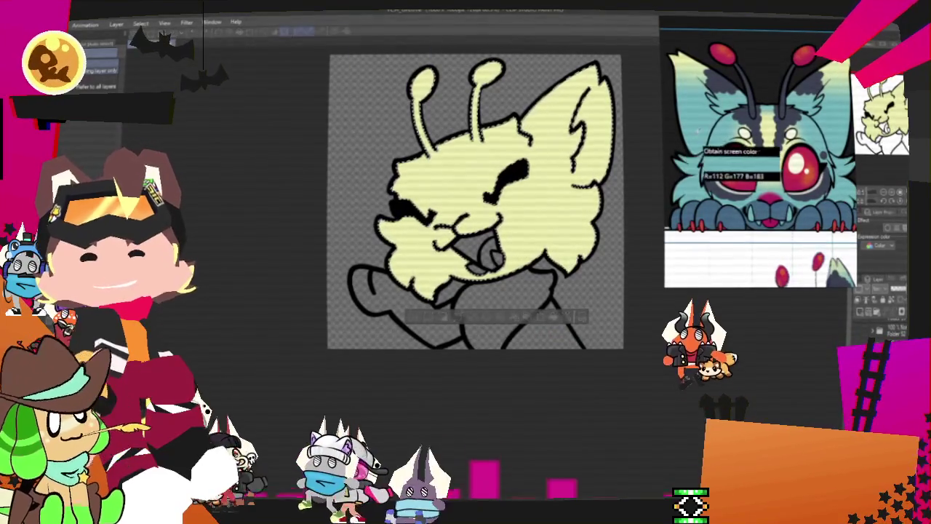
drag(611, 124, 588, 133)
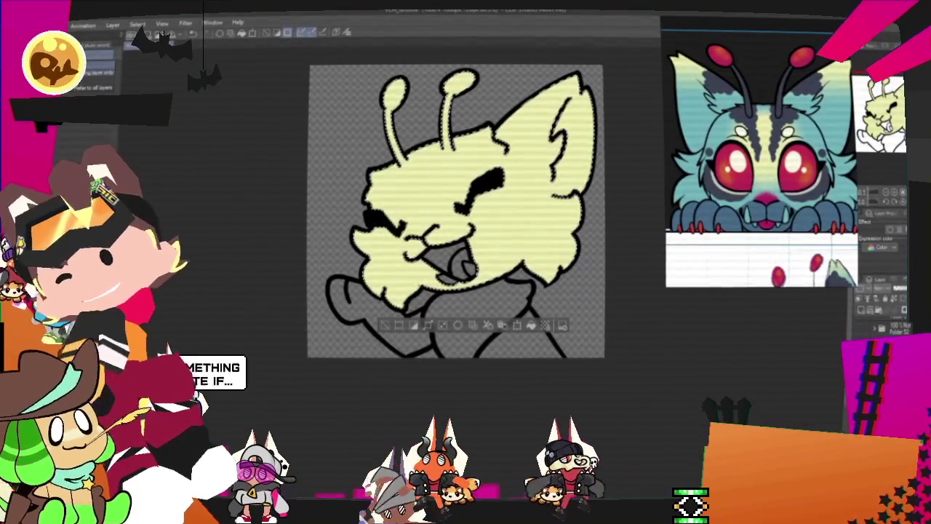
key(e)
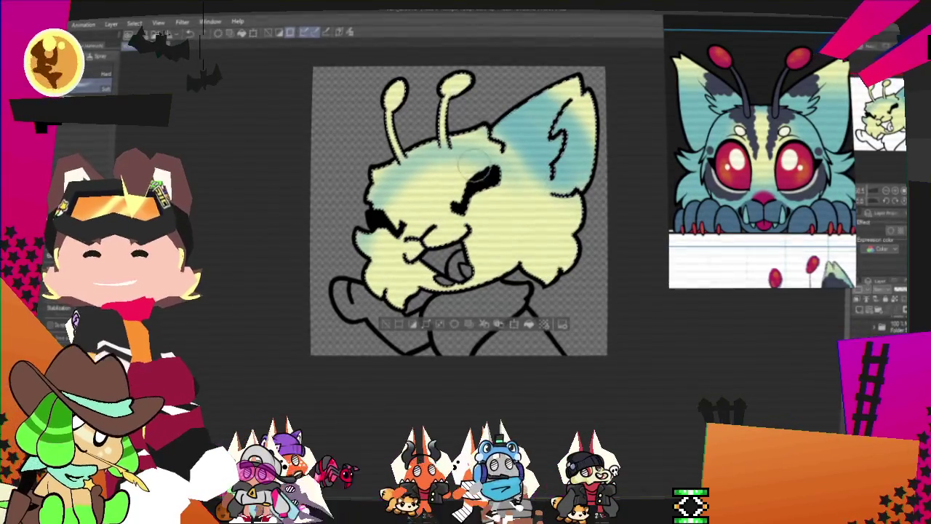
key(m)
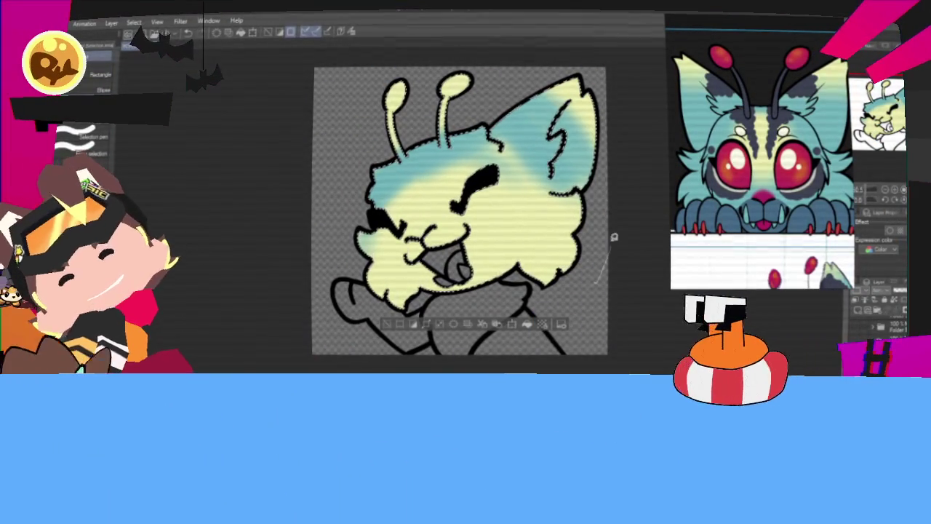
drag(567, 224, 385, 342)
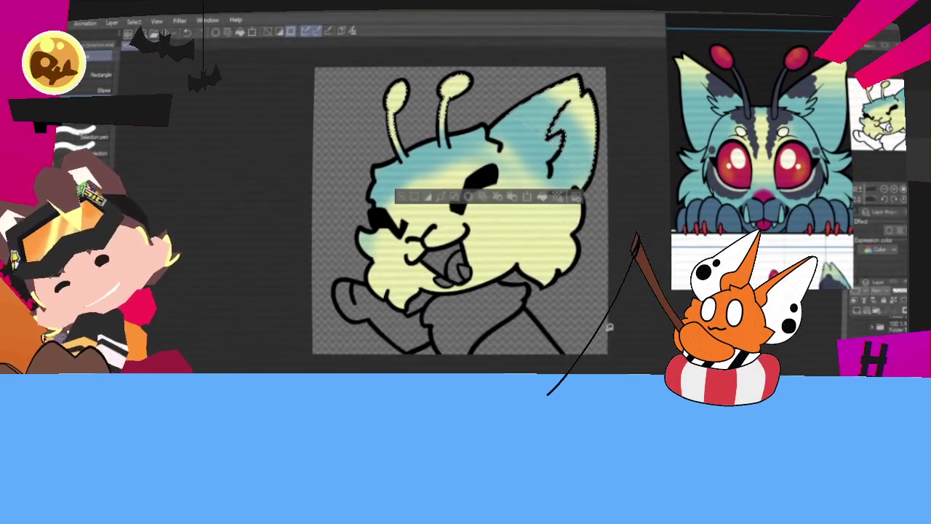
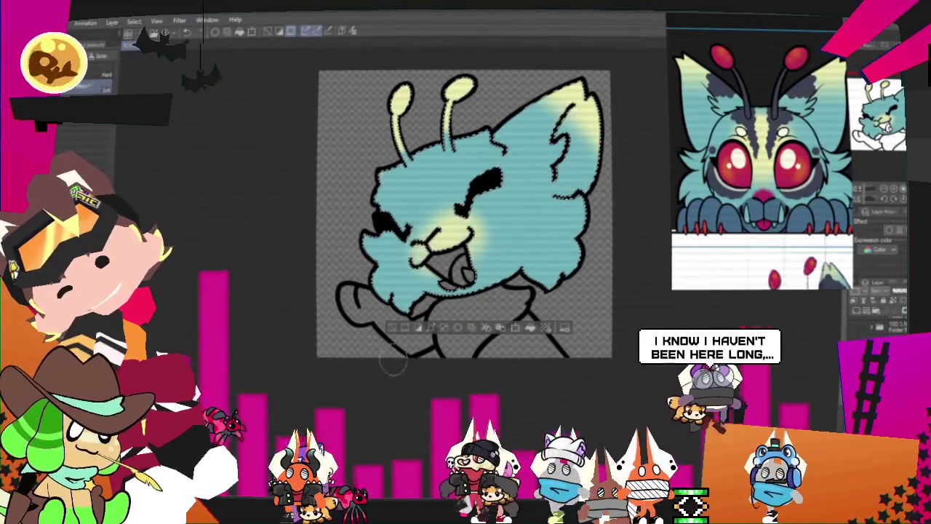
Shift the yellow airbrushed glow up onto the upper cheek beside the eye.
drag(436, 184, 453, 192)
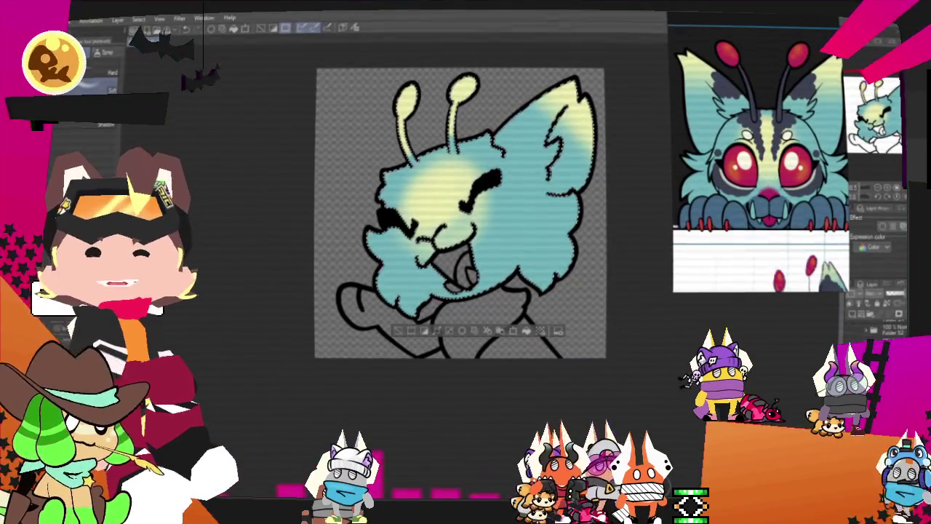
scroll(359, 131, up, 3)
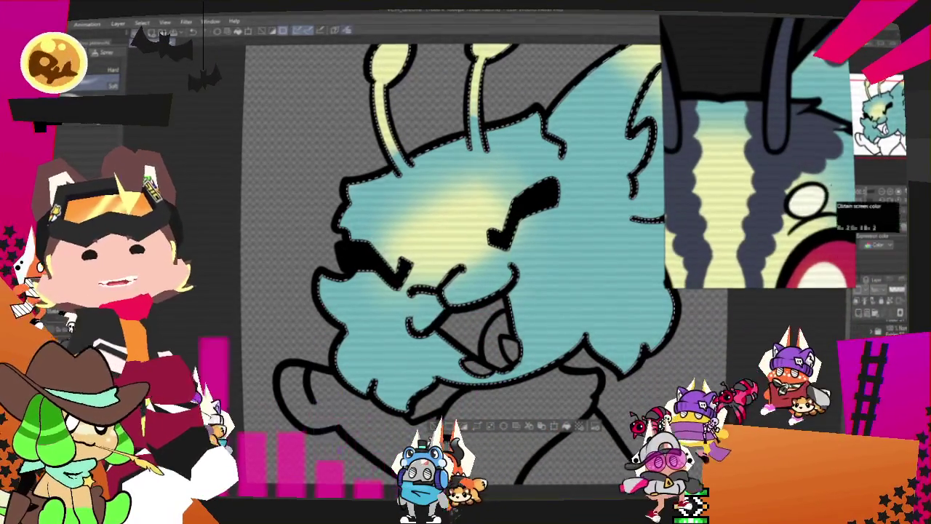
scroll(518, 138, down, 3)
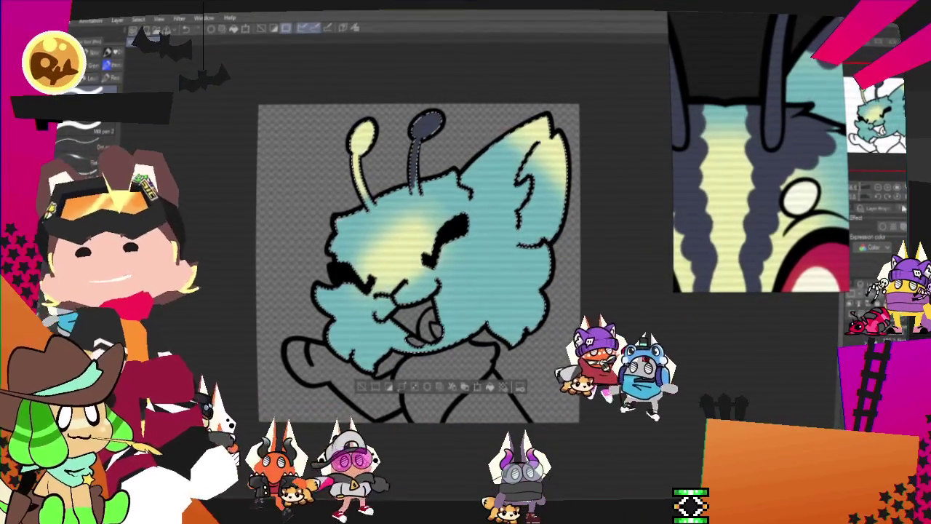
key(ctrl+plus)
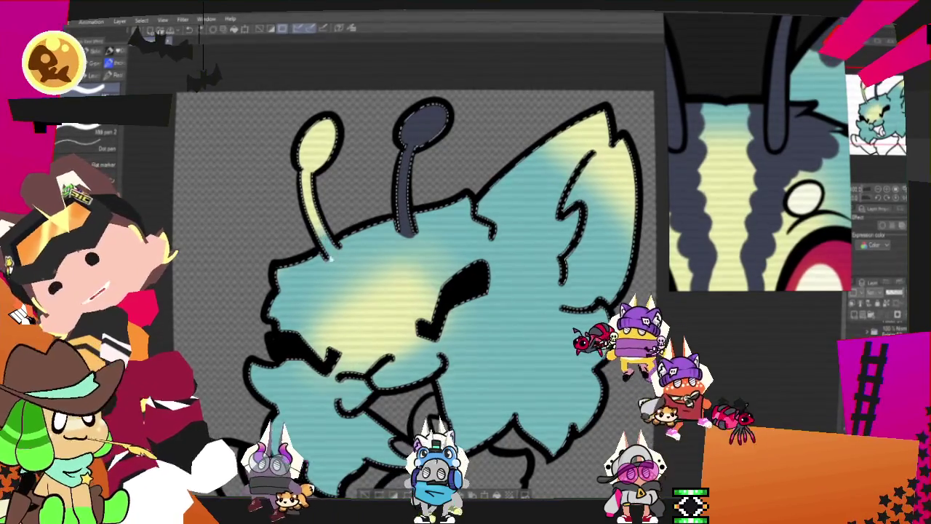
Paint the left antenna stalk dark grey with the pen.
drag(331, 255, 312, 211)
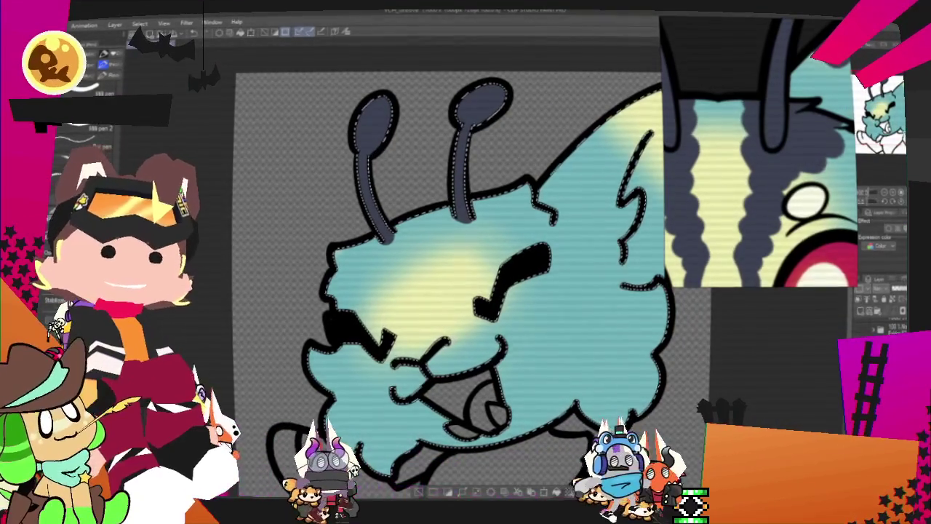
scroll(797, 148, down, 3)
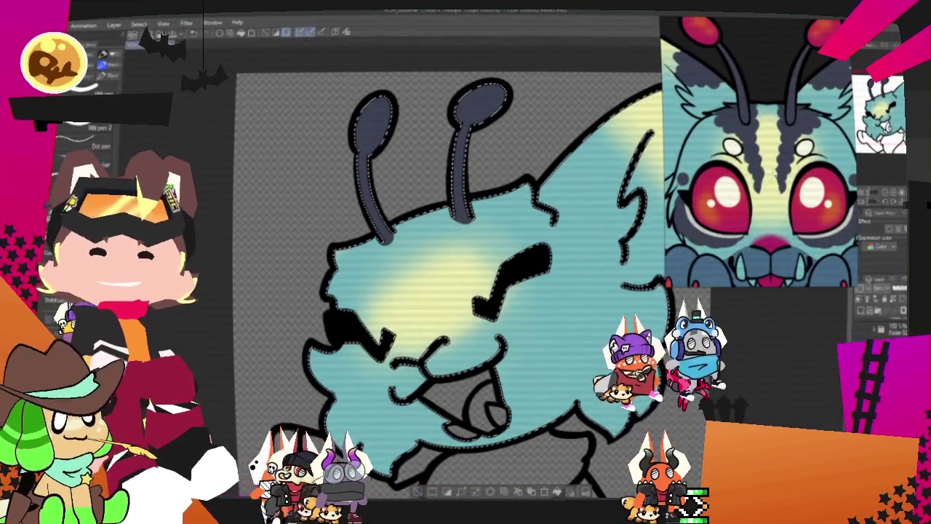
scroll(778, 122, up, 2)
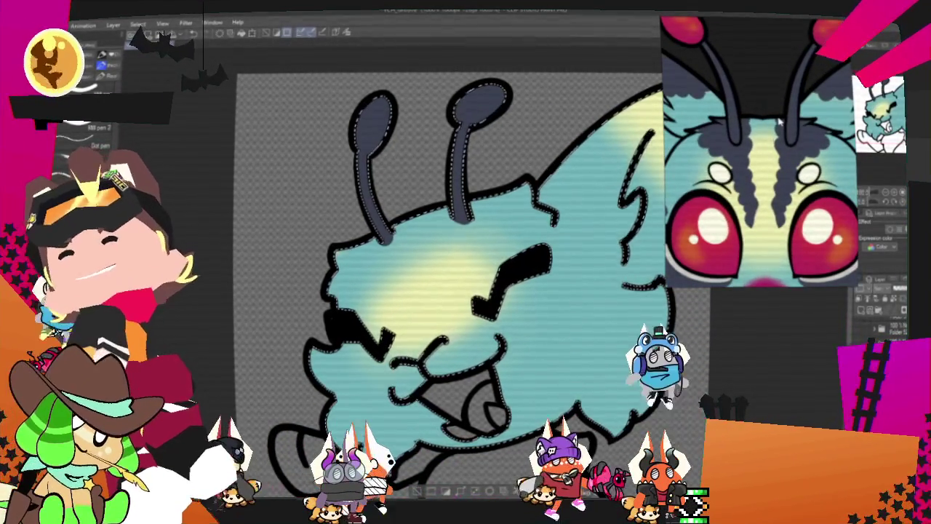
scroll(836, 240, down, 3)
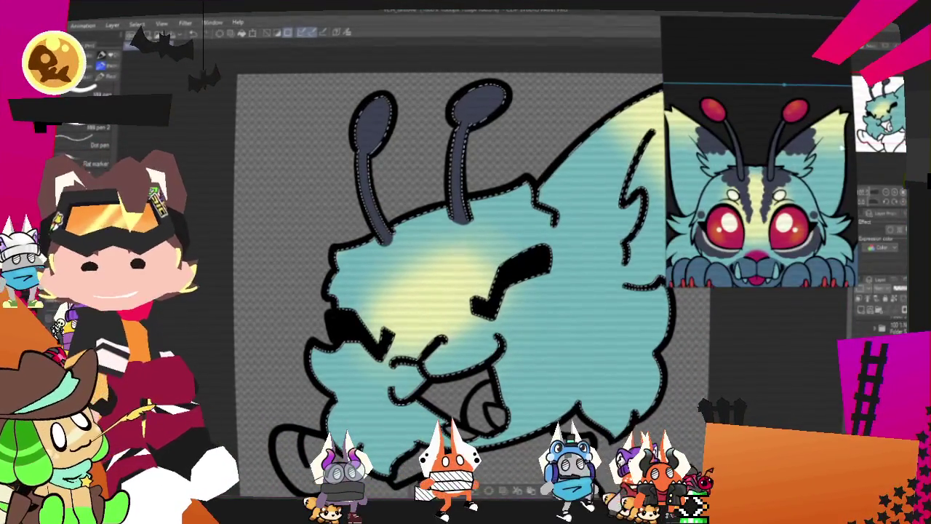
scroll(842, 148, up, 2)
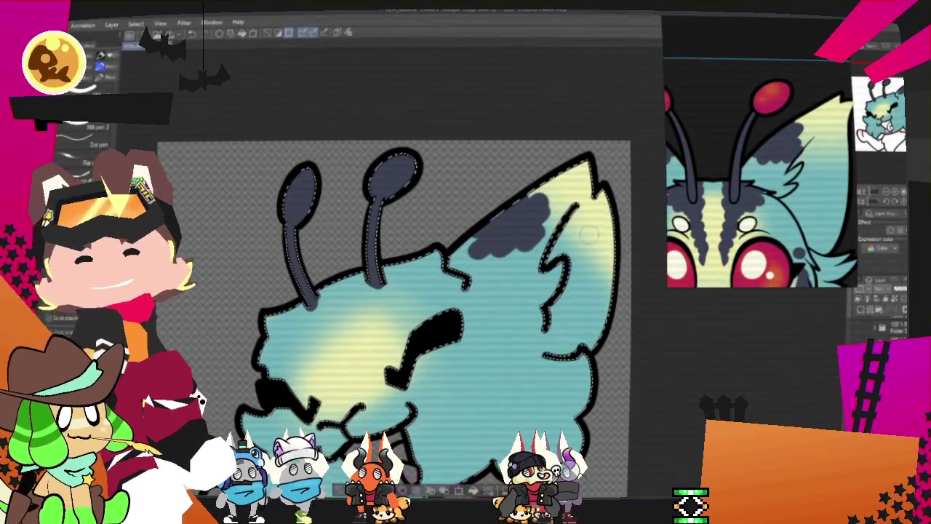
scroll(465, 291, up, 2)
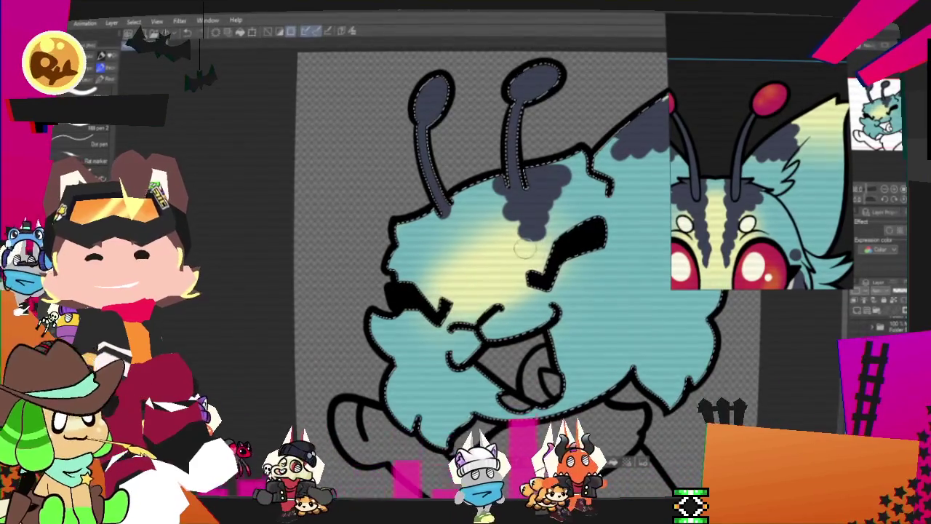
Extend the dark grey forehead stripes downward below the antennae.
drag(512, 227, 513, 255)
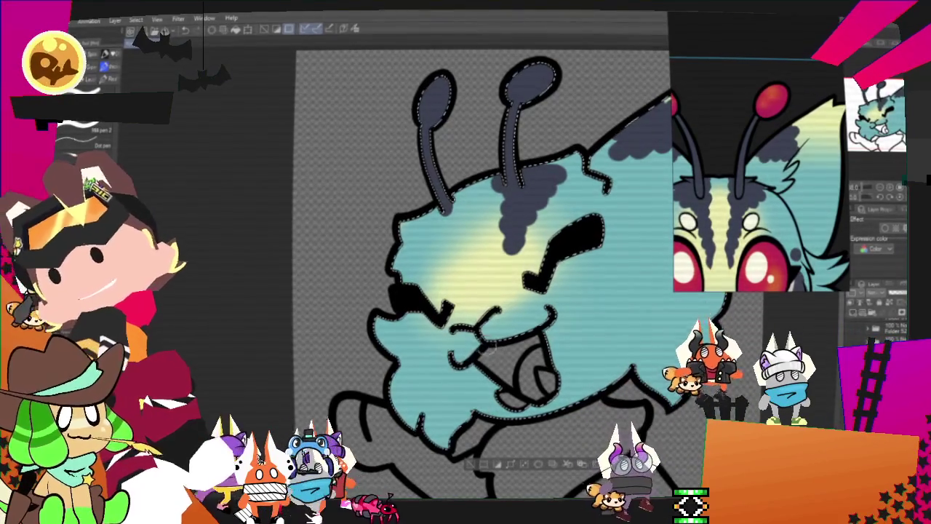
drag(510, 291, 553, 254)
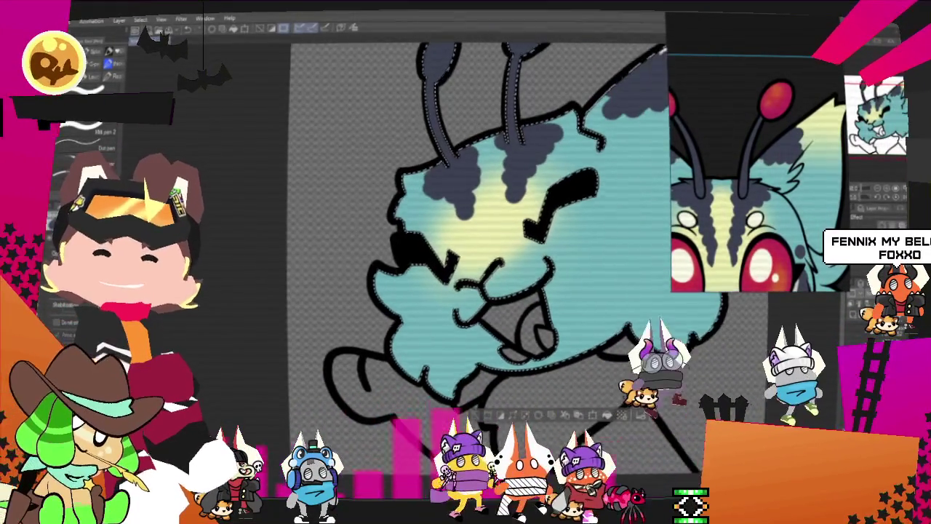
scroll(501, 291, down, 3)
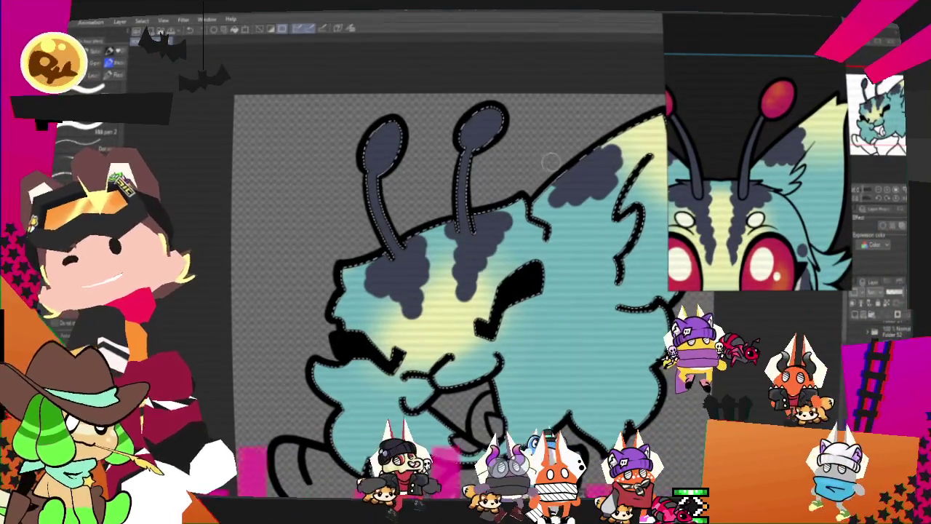
Sample the reference's red and fill both antenna tips red with the pen.
click(780, 95)
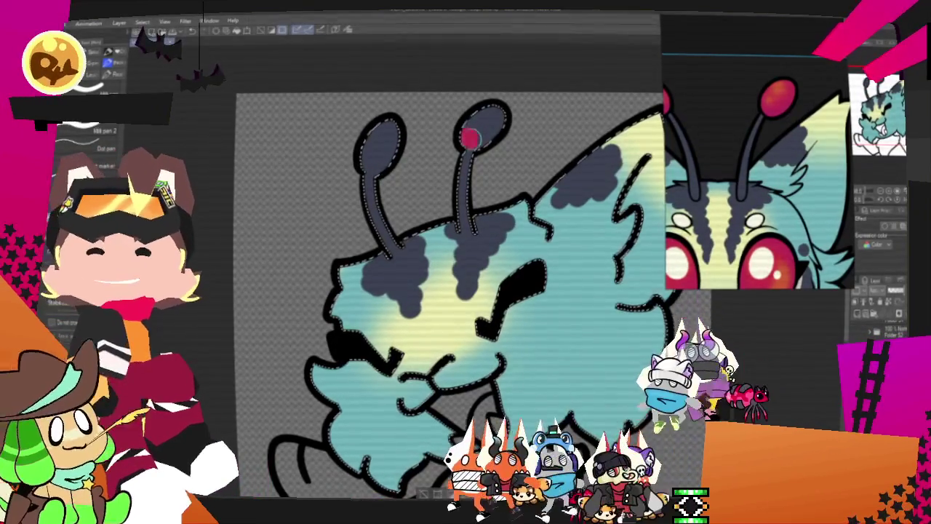
drag(472, 135, 487, 120)
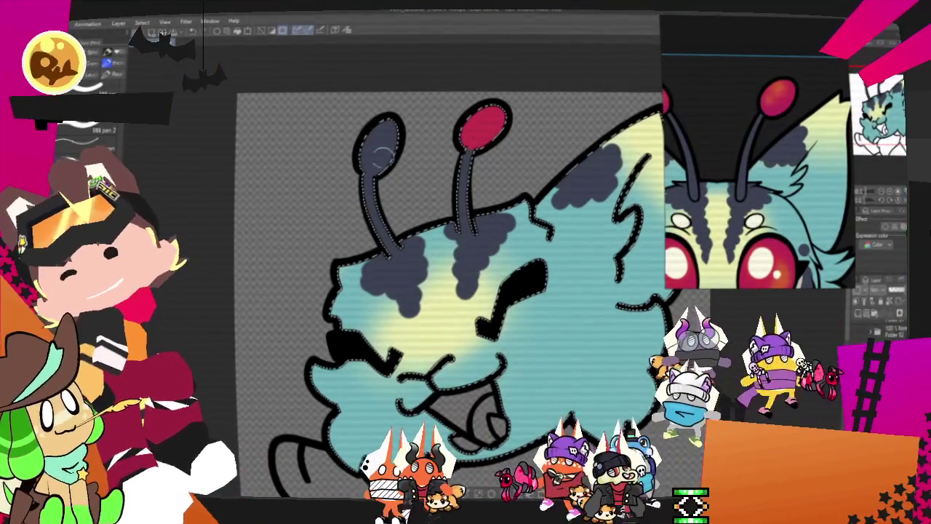
click(371, 162)
drag(371, 162, 378, 138)
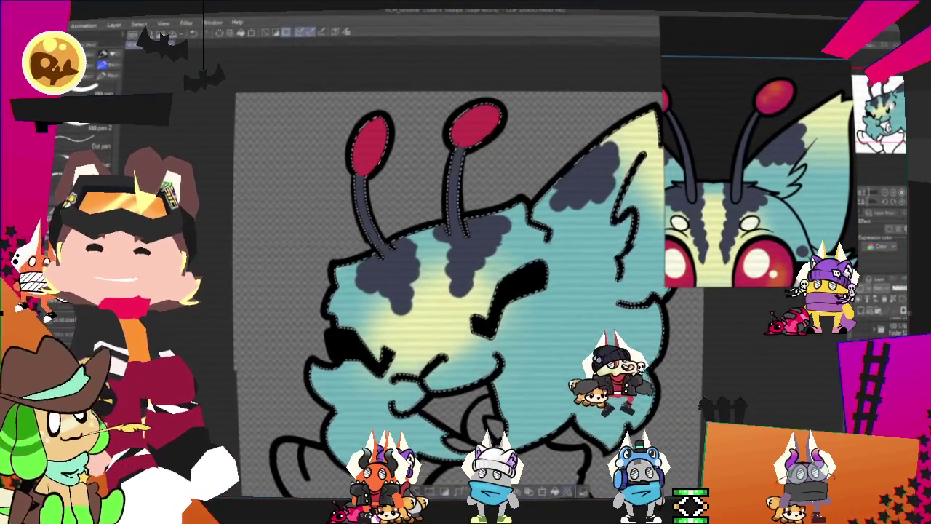
scroll(451, 262, up, 2)
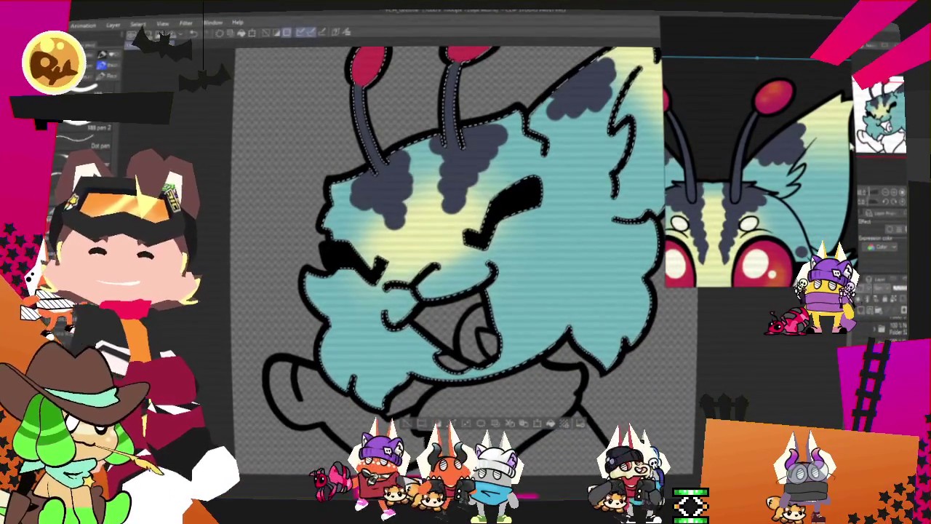
scroll(451, 262, down, 3)
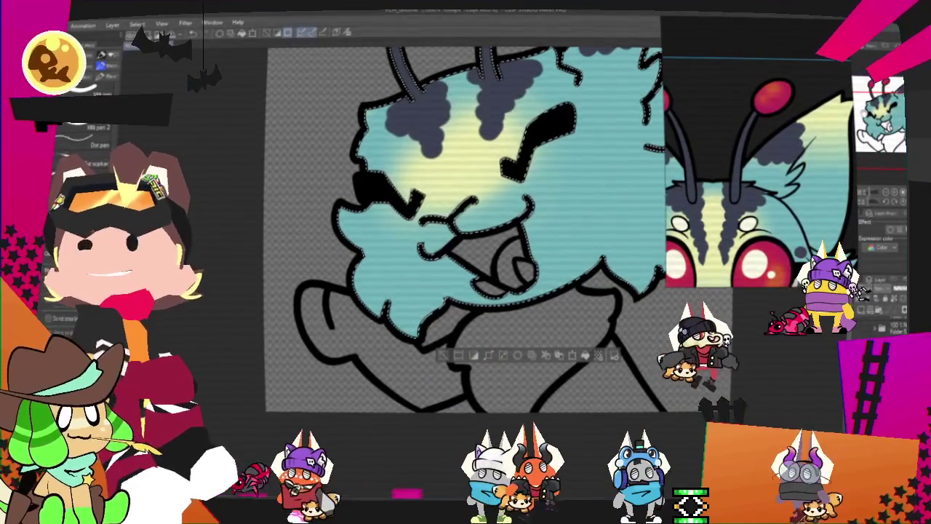
scroll(760, 174, down, 5)
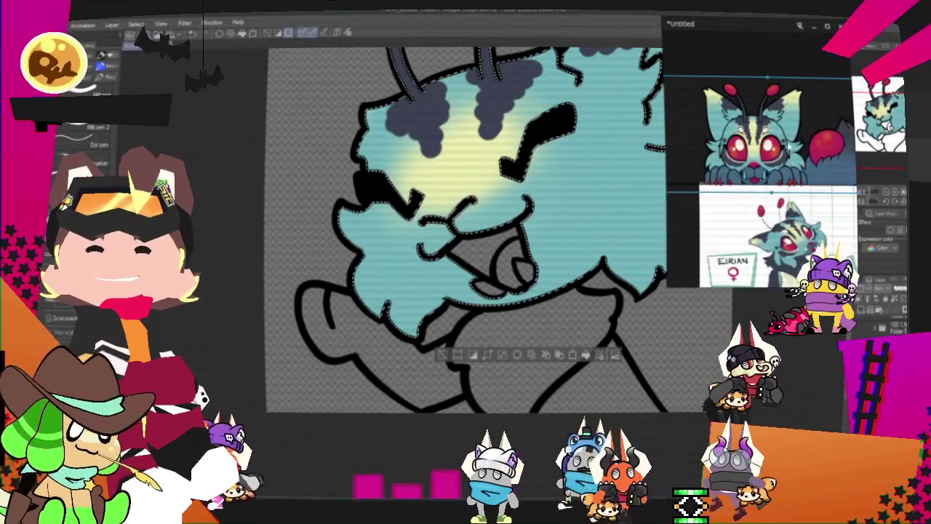
Shade grey-blue around the right eyebrow and add a shadow patch left of the mouth.
scroll(426, 86, up, 2)
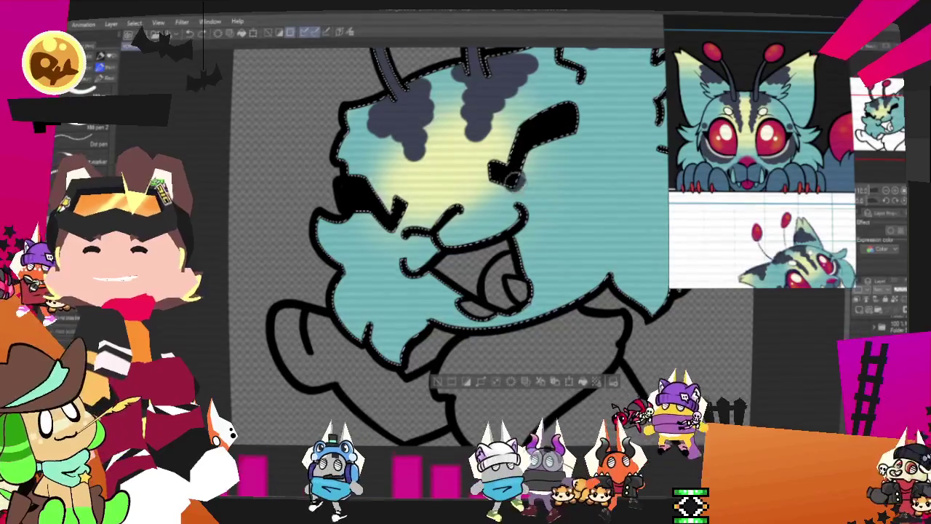
drag(507, 188, 573, 163)
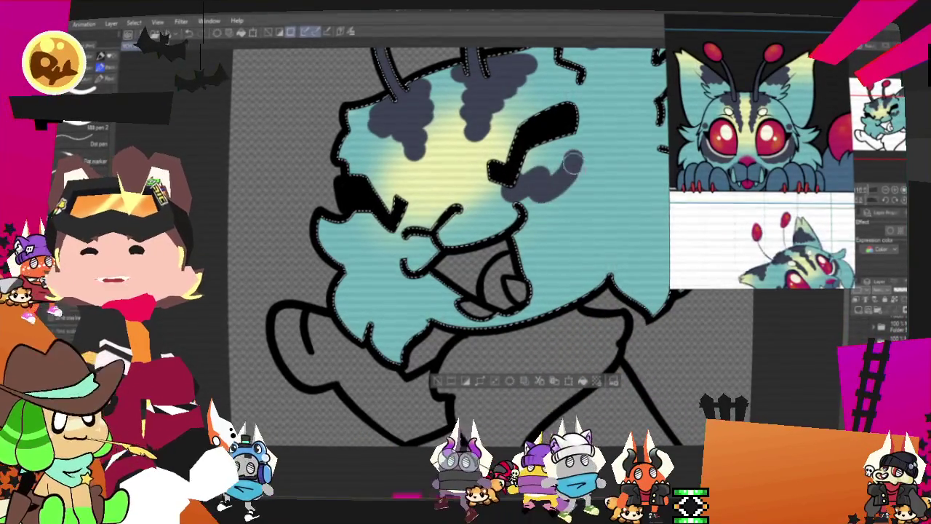
drag(542, 172, 571, 164)
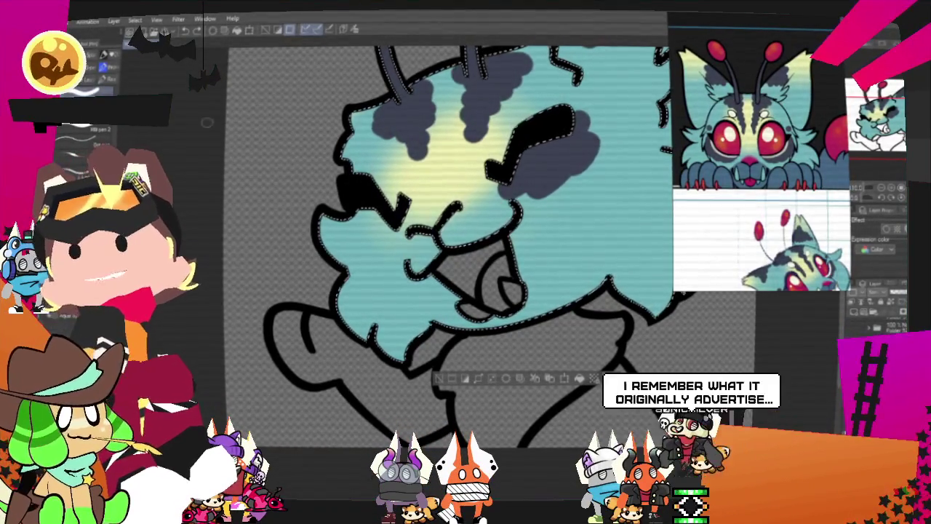
click(608, 124)
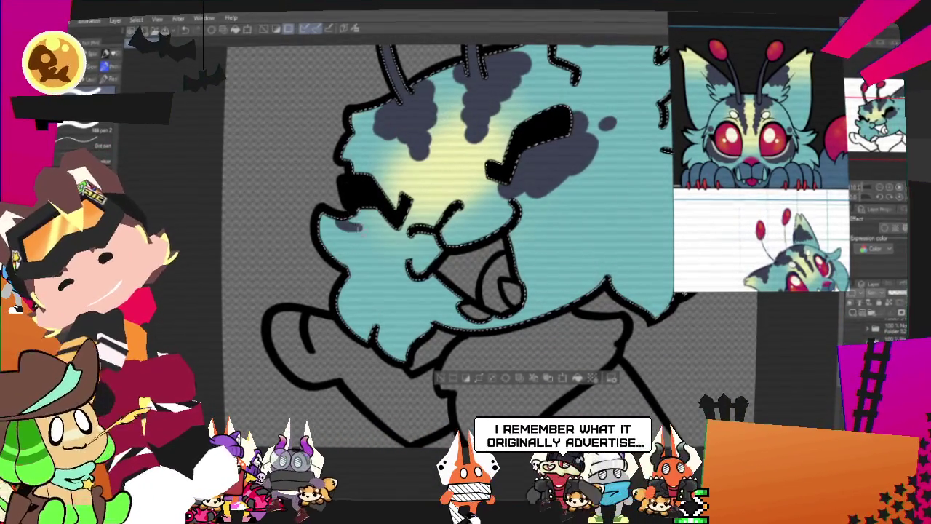
click(354, 231)
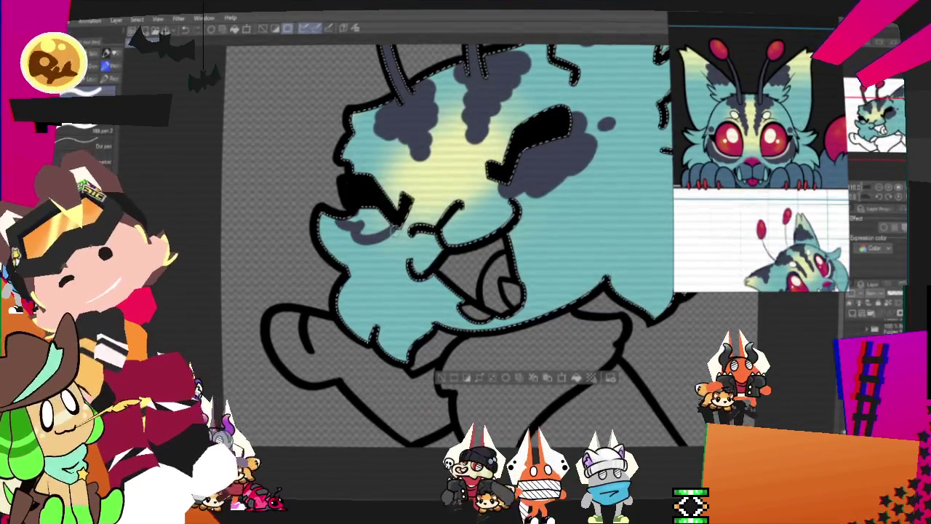
drag(357, 227, 396, 231)
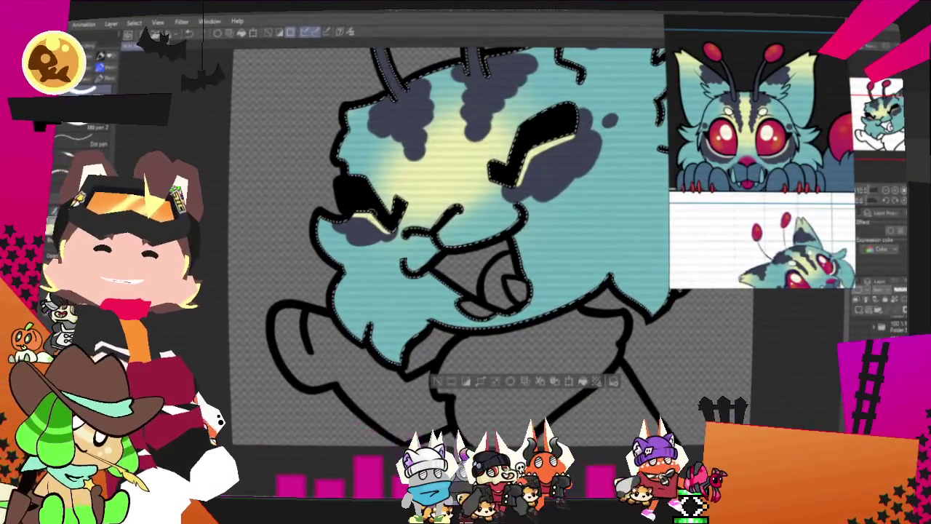
Brush a darker teal shadow across the chin.
scroll(447, 225, down, 1)
scroll(761, 167, up, 2)
scroll(735, 102, up, 1)
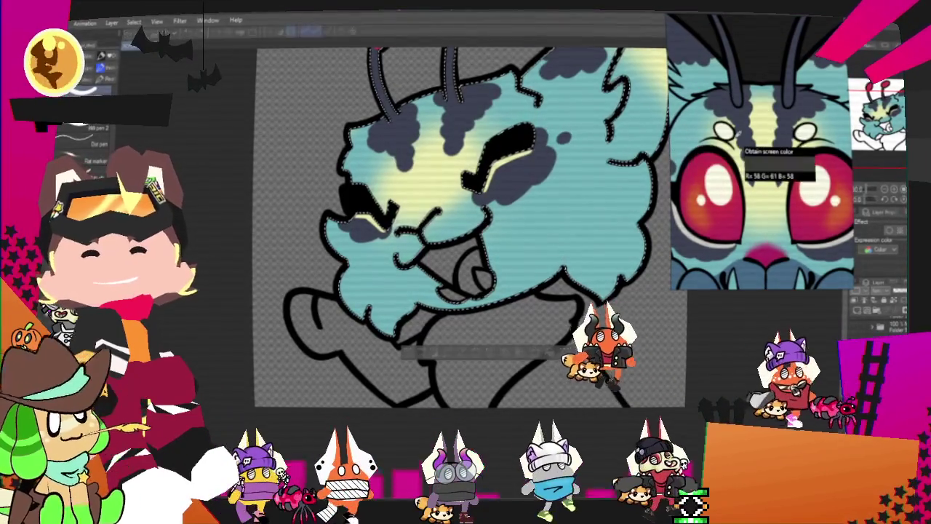
scroll(451, 179, up, 1)
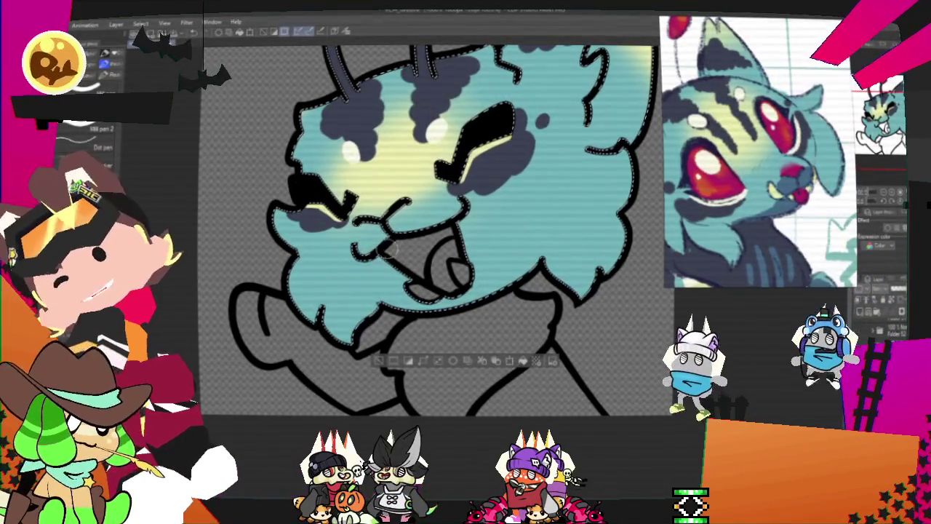
drag(472, 222, 502, 280)
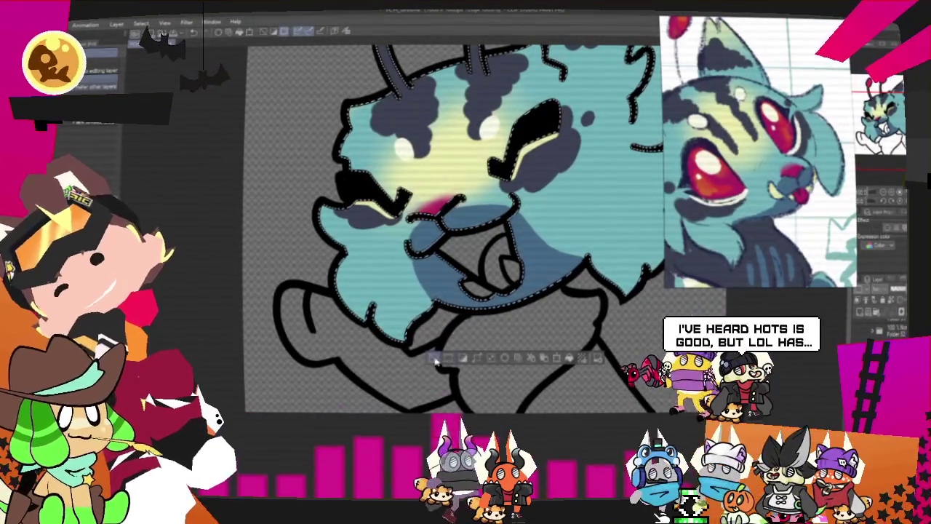
Deselect, bucket-fill the body darker grey and the left arm teal, then switch to pencil.
key(ctrl+d)
key(g)
click(521, 357)
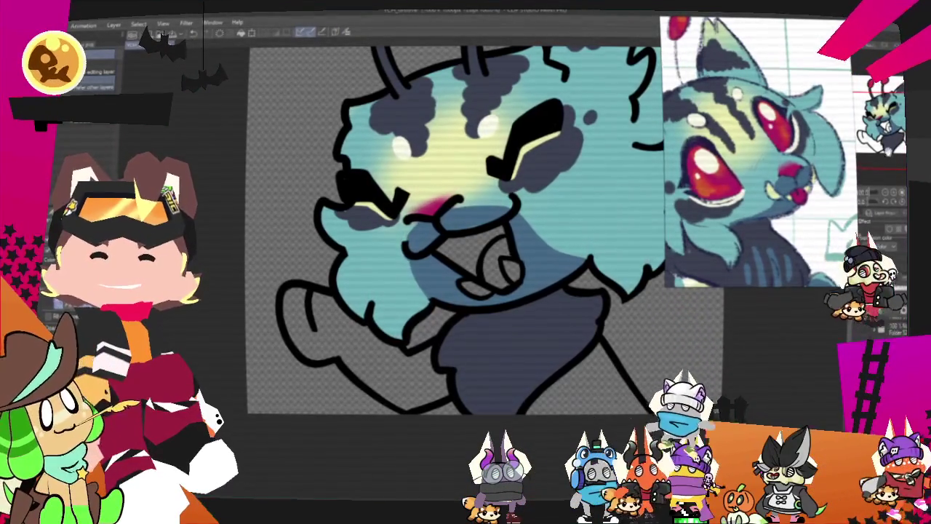
click(320, 313)
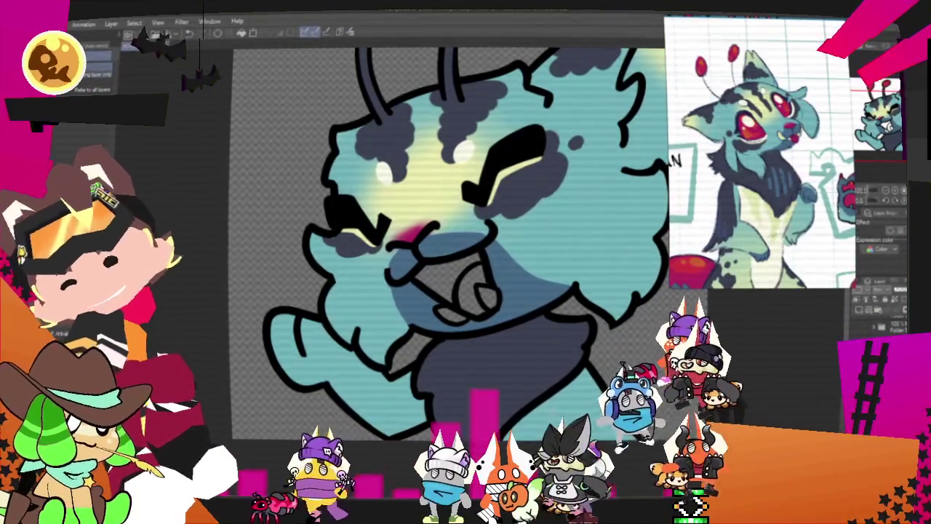
key(p)
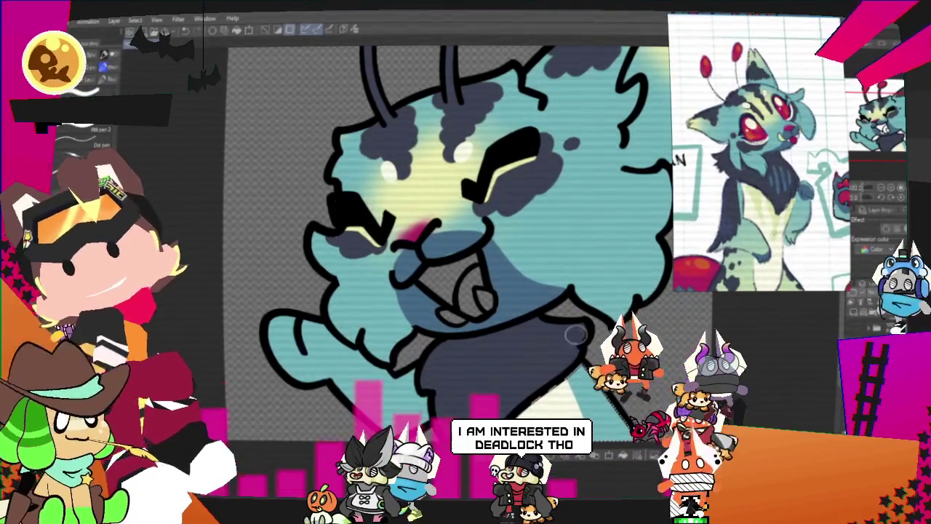
scroll(451, 247, up, 2)
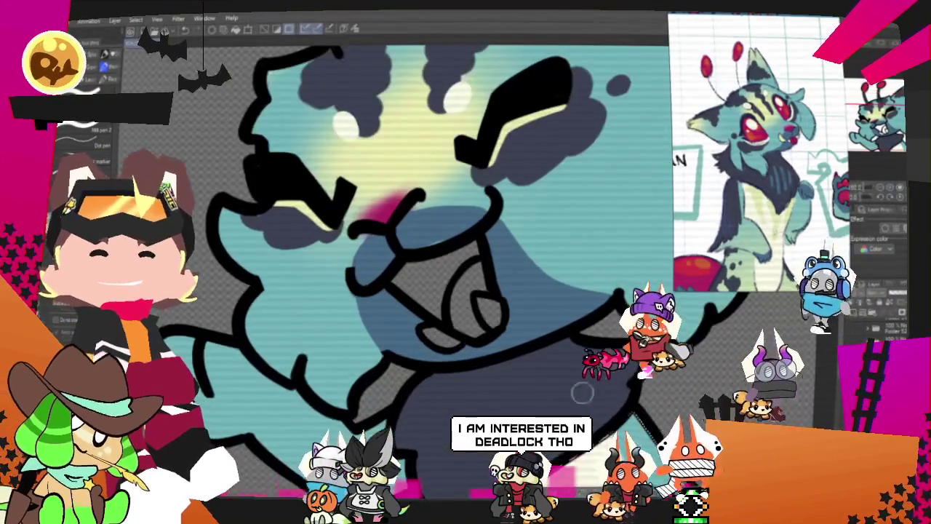
Airbrush soft pale-green shading onto the raised arm.
scroll(451, 247, up, 3)
drag(613, 327, 582, 339)
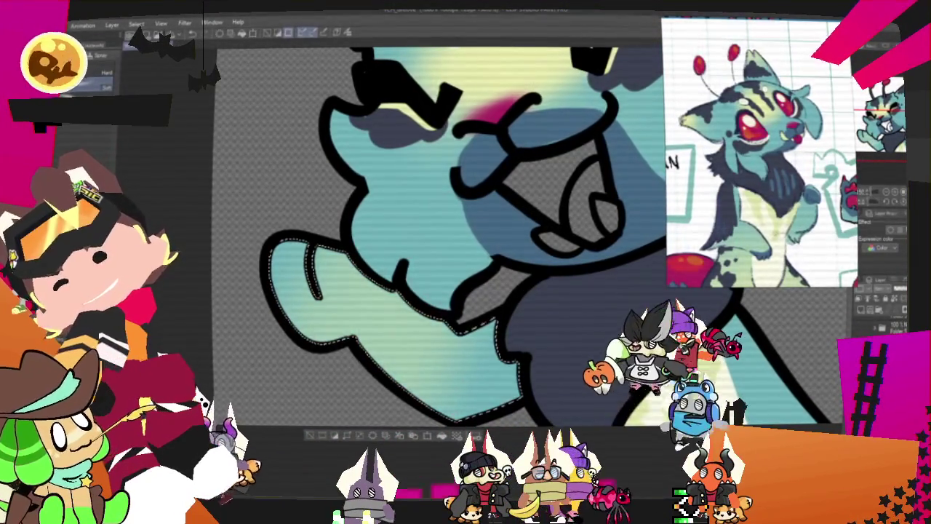
key(p)
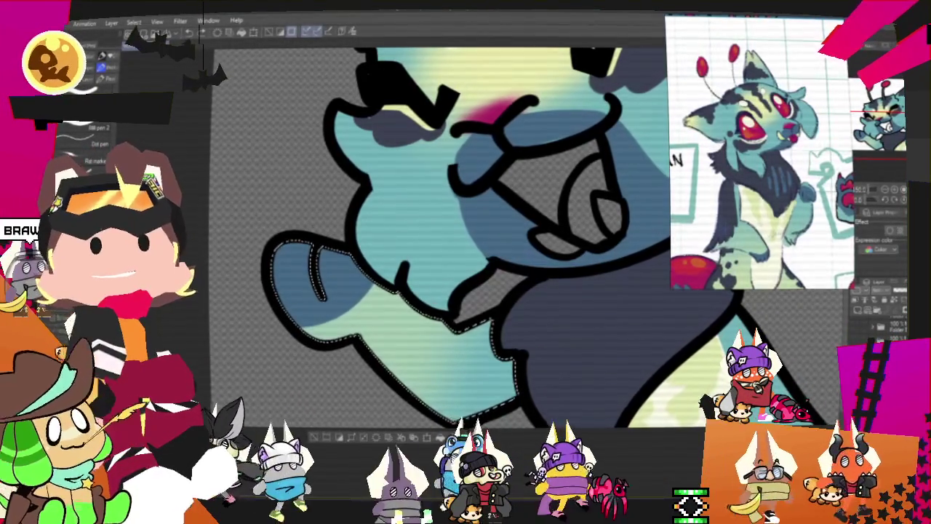
scroll(429, 218, down, 2)
scroll(429, 218, down, 2)
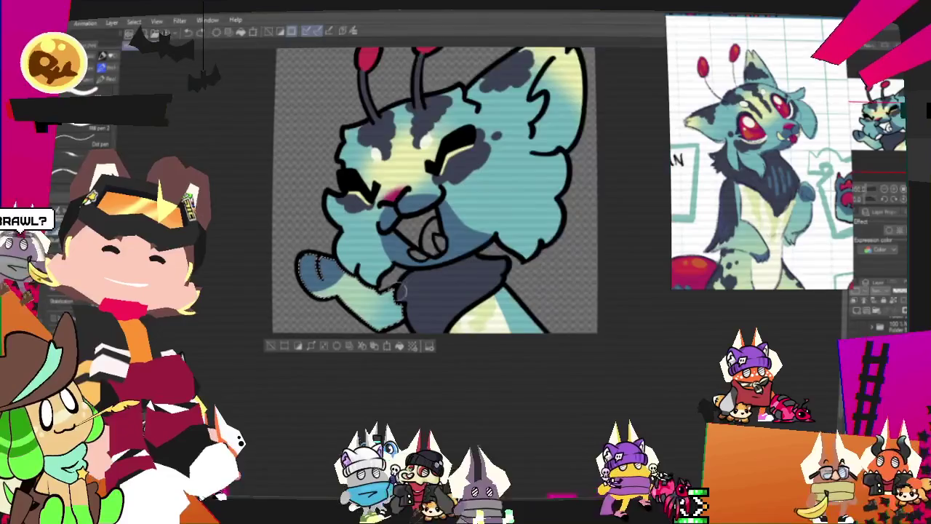
scroll(429, 218, down, 1)
scroll(429, 204, up, 1)
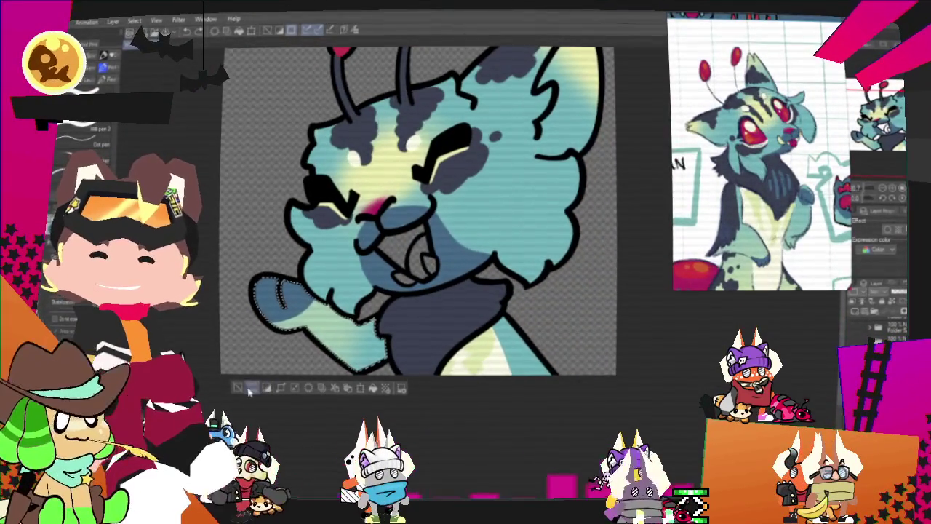
scroll(285, 374, up, 2)
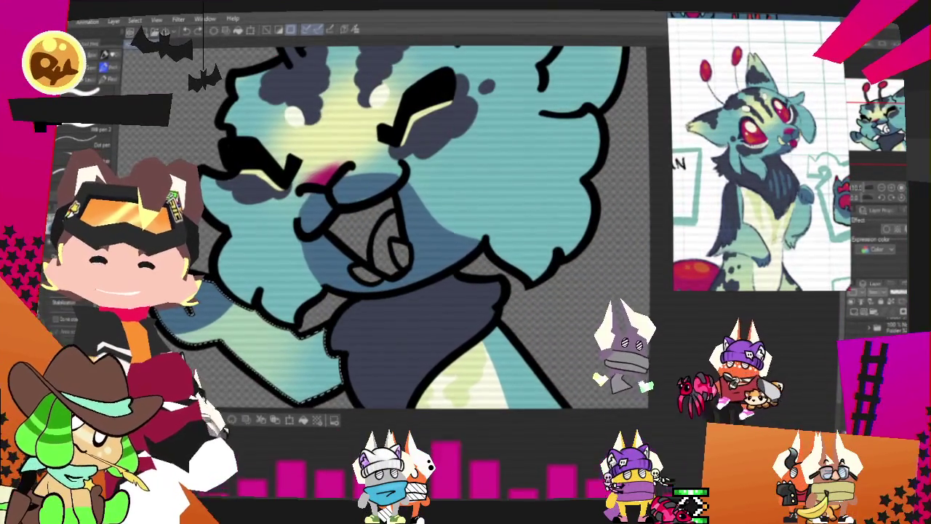
Paint light-blue fur strokes on the chest, then fill the mouth magenta and fangs pale yellow.
key(ctrl+d)
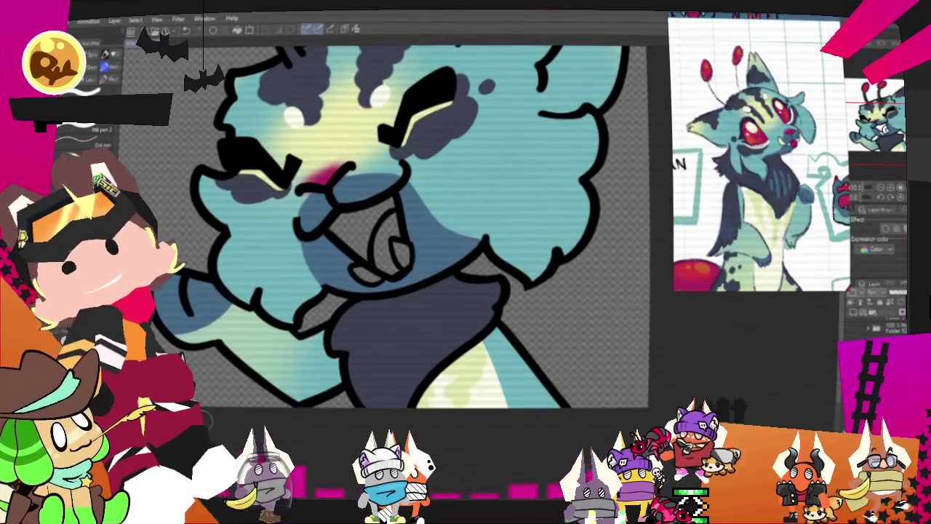
mouse_move(364, 322)
mouse_down()
mouse_move(361, 355)
mouse_move(379, 377)
mouse_up()
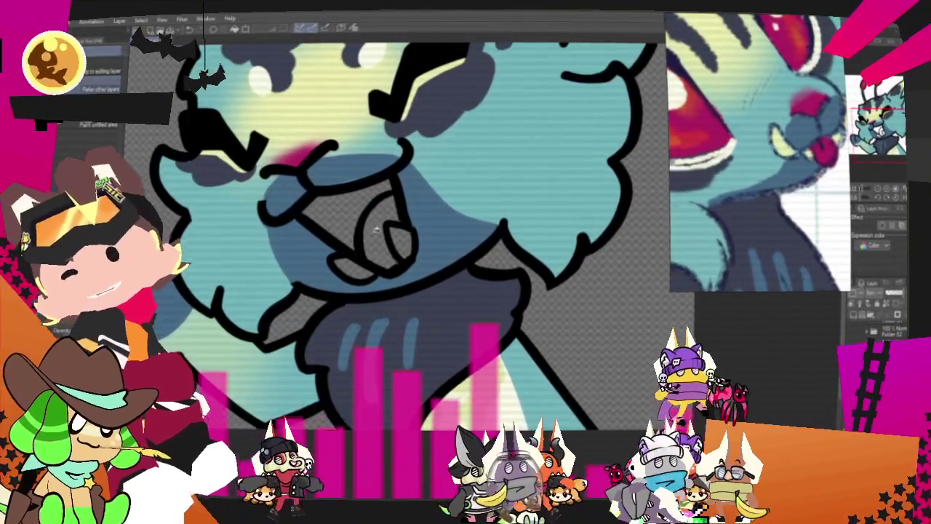
click(382, 226)
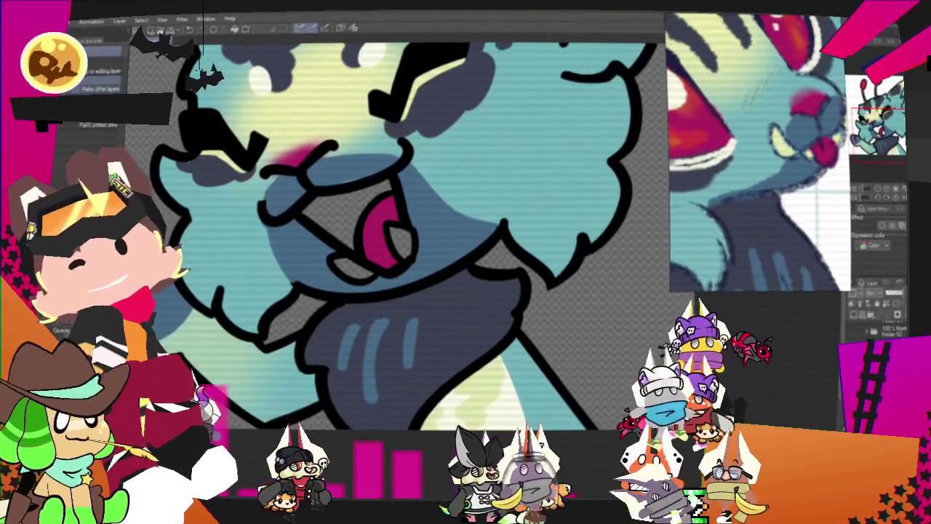
scroll(407, 240, up, 2)
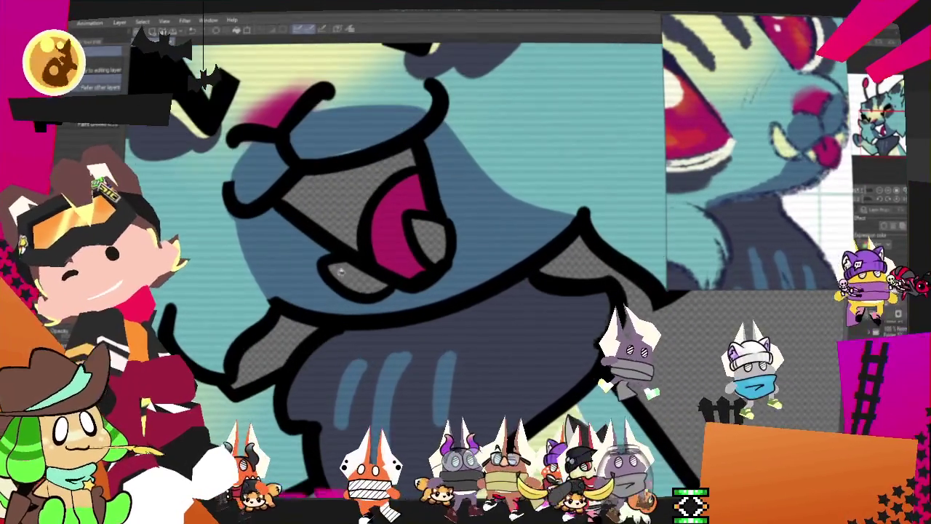
click(434, 233)
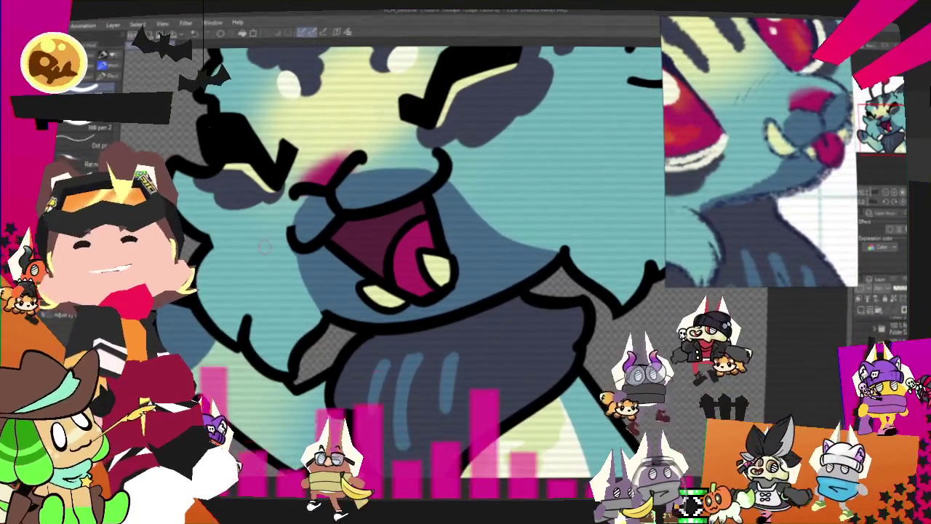
scroll(264, 246, down, 2)
Zoom out and export the finished emote as an image into the characters folder.
scroll(264, 246, down, 2)
scroll(265, 246, down, 2)
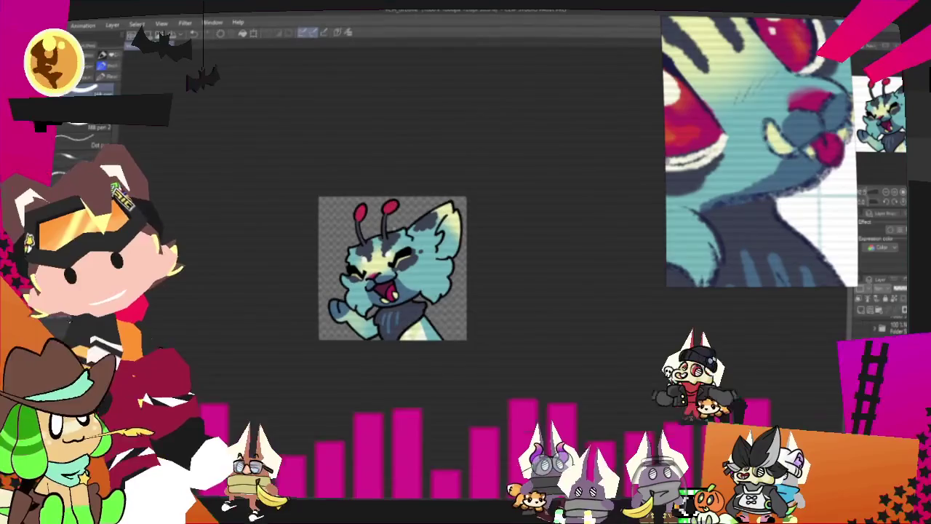
scroll(392, 268, up, 2)
scroll(393, 267, down, 1)
scroll(410, 281, up, 1)
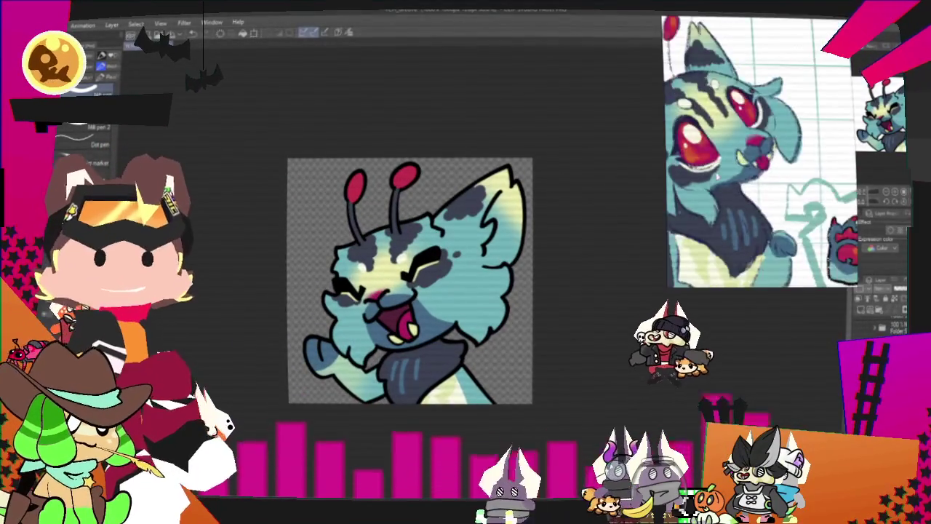
scroll(306, 420, up, 1)
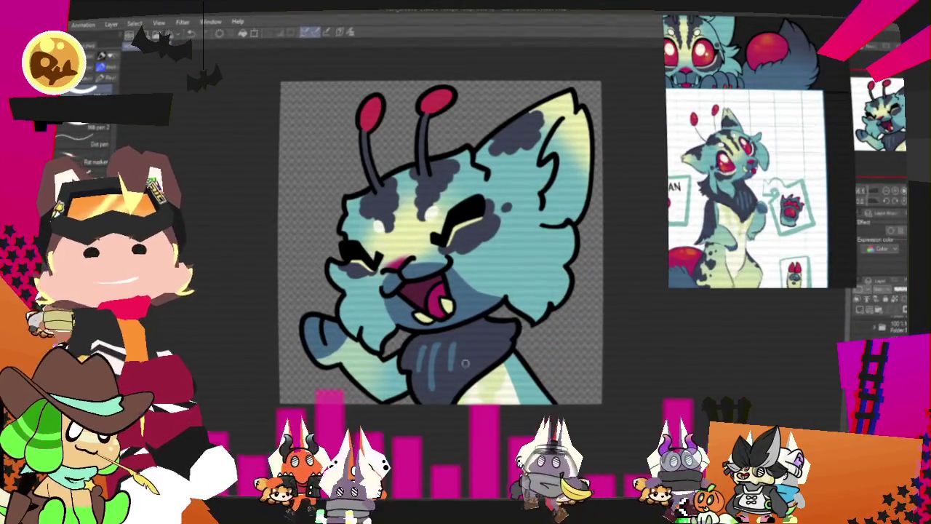
key(alt+f)
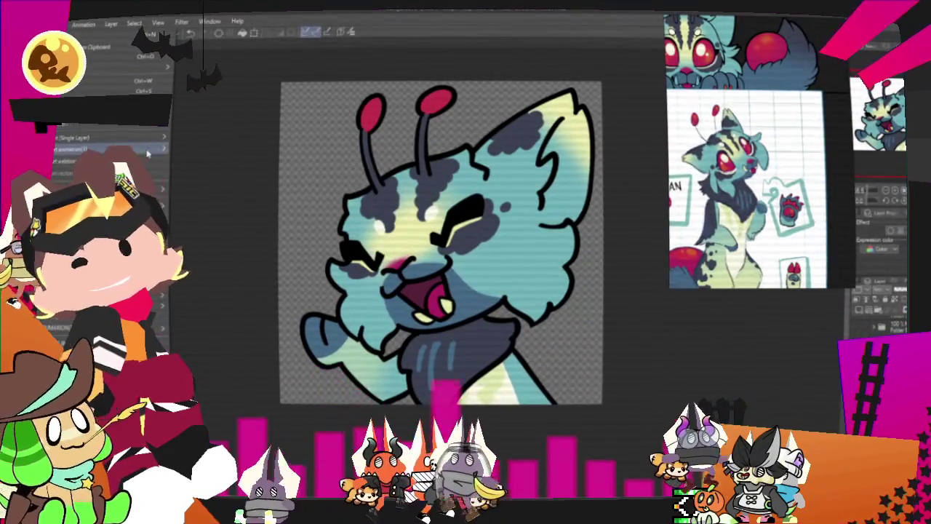
click(220, 163)
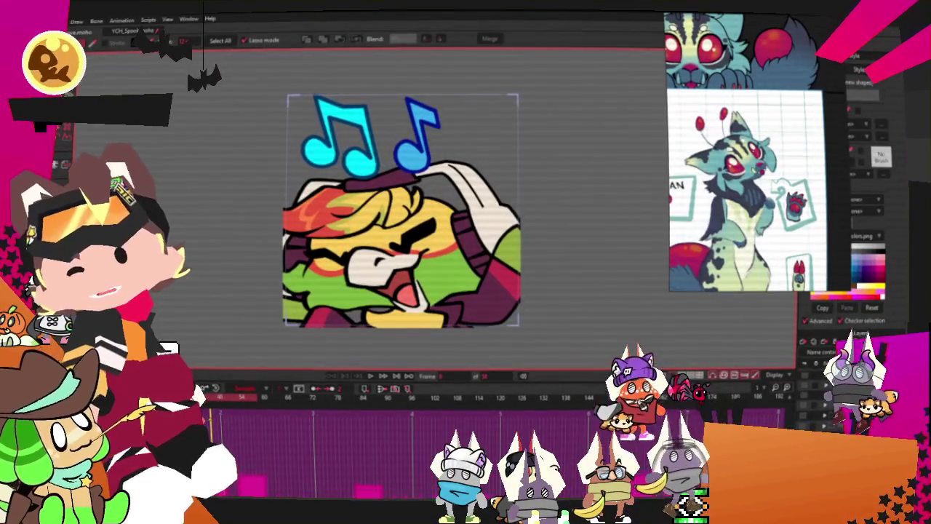
Return to the headphones template document and open the character layer's Image settings.
key(0)
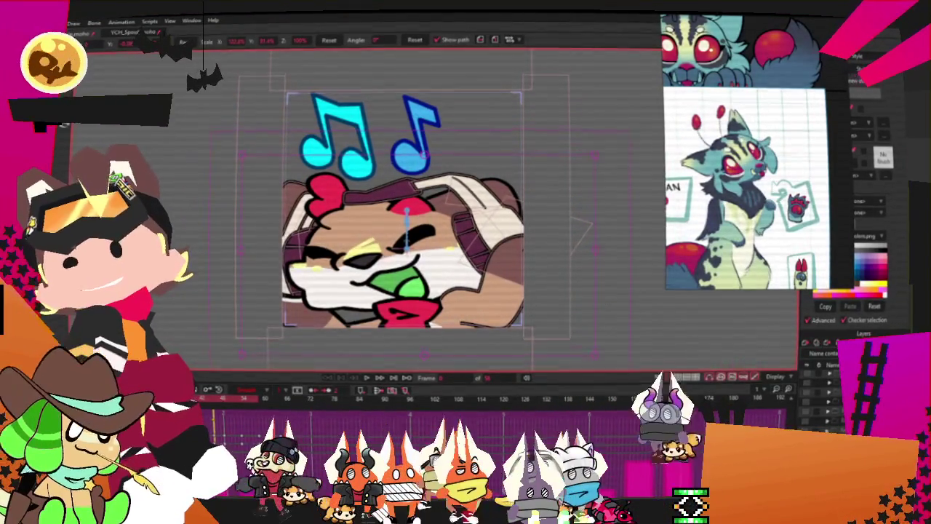
key(alt+f)
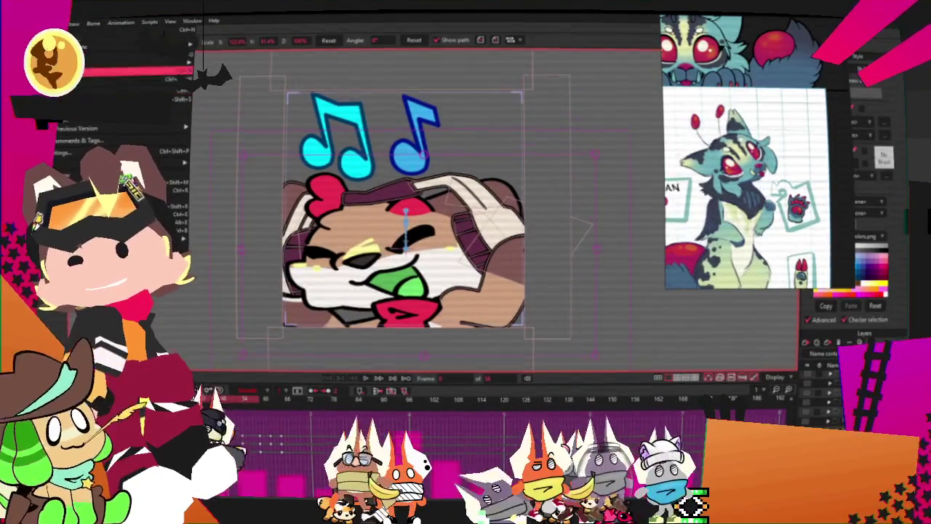
key(Escape)
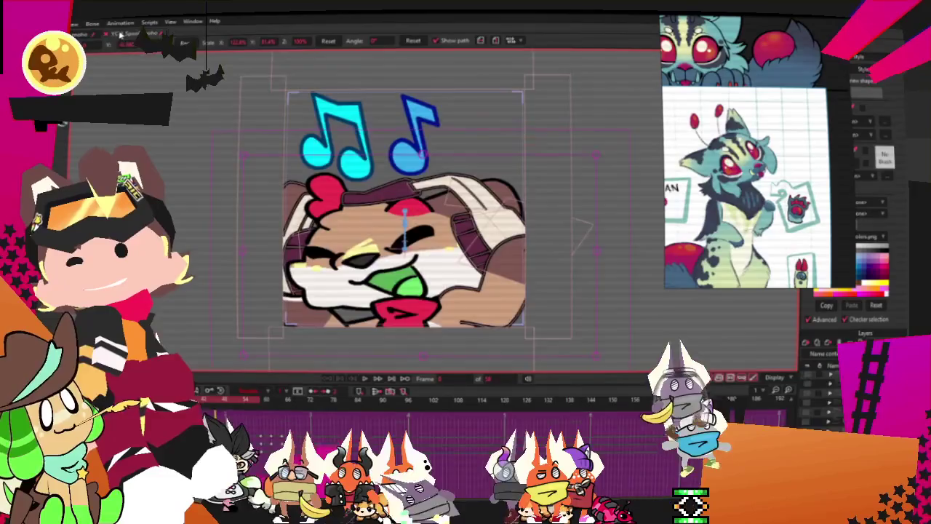
click(80, 35)
key(alt+f)
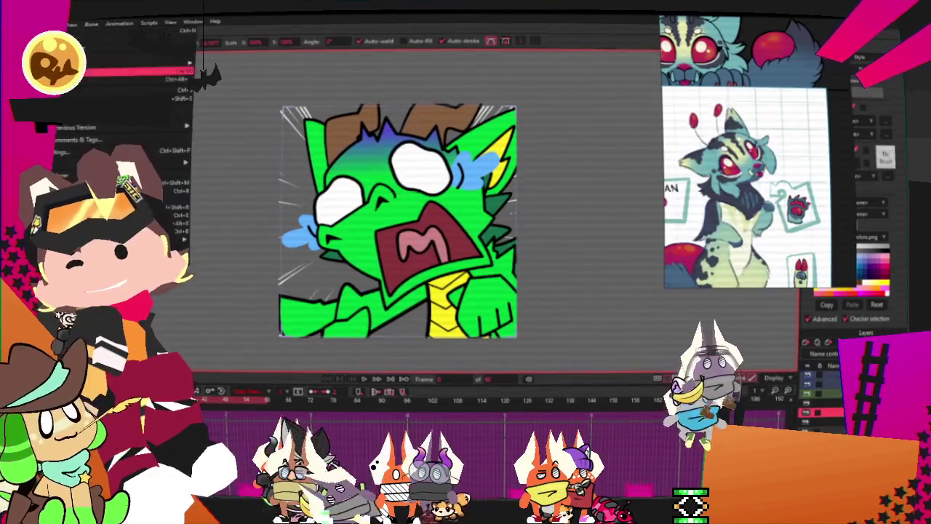
key(Escape)
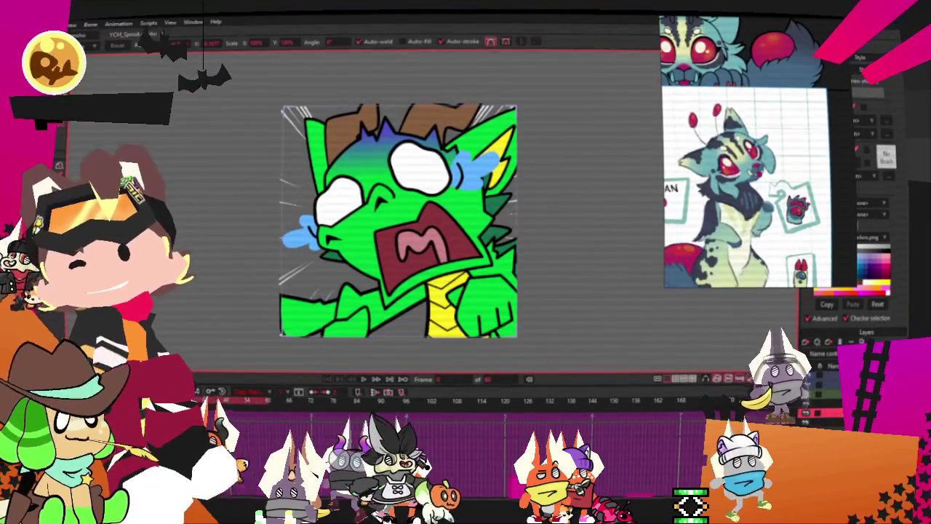
key(ctrl+Tab)
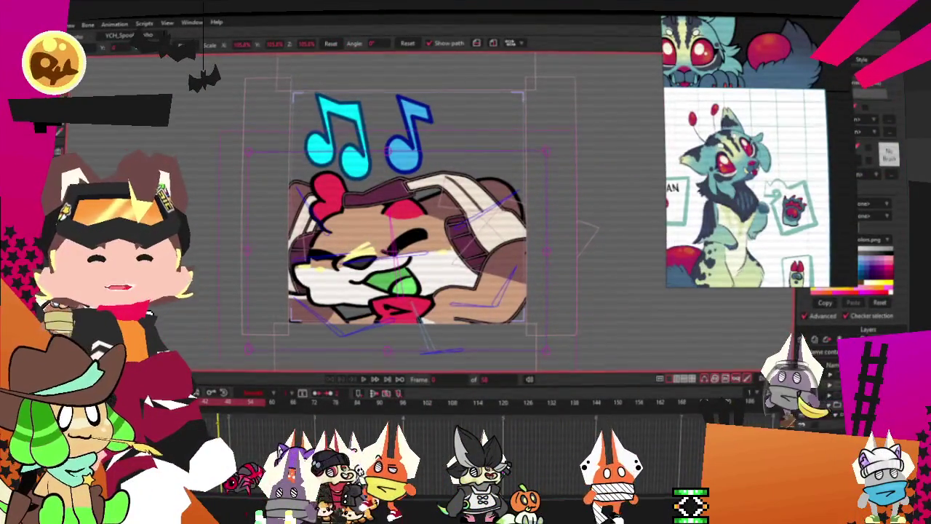
click(574, 121)
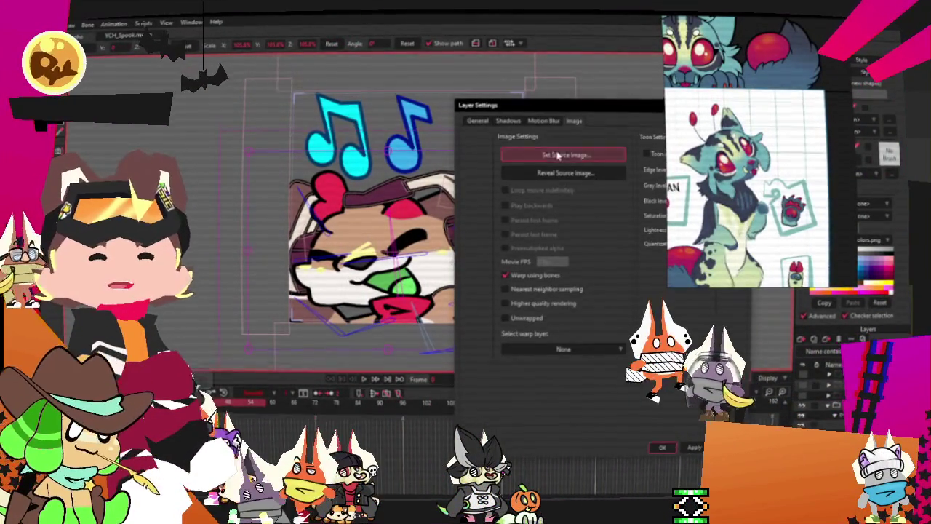
Replace the character layer's source image with the exported moth-cat PNG and close Layer Settings.
click(559, 156)
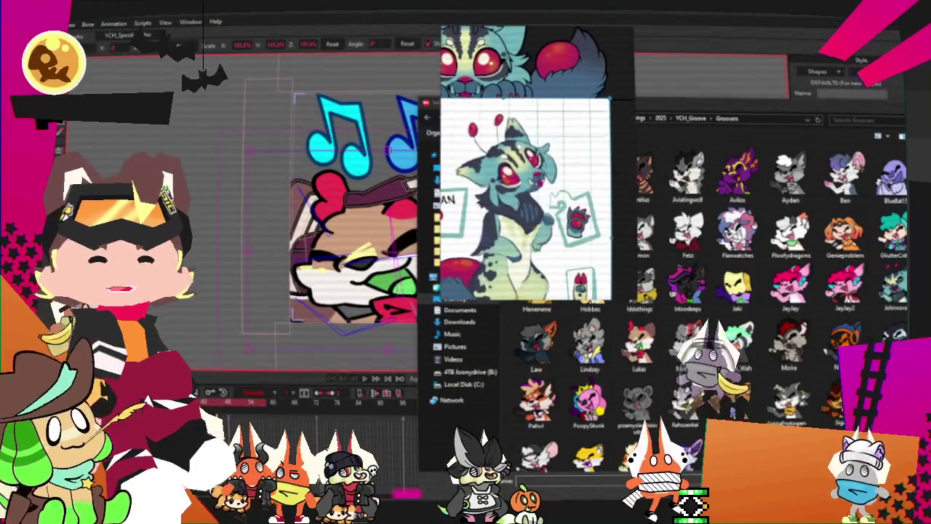
key(Return)
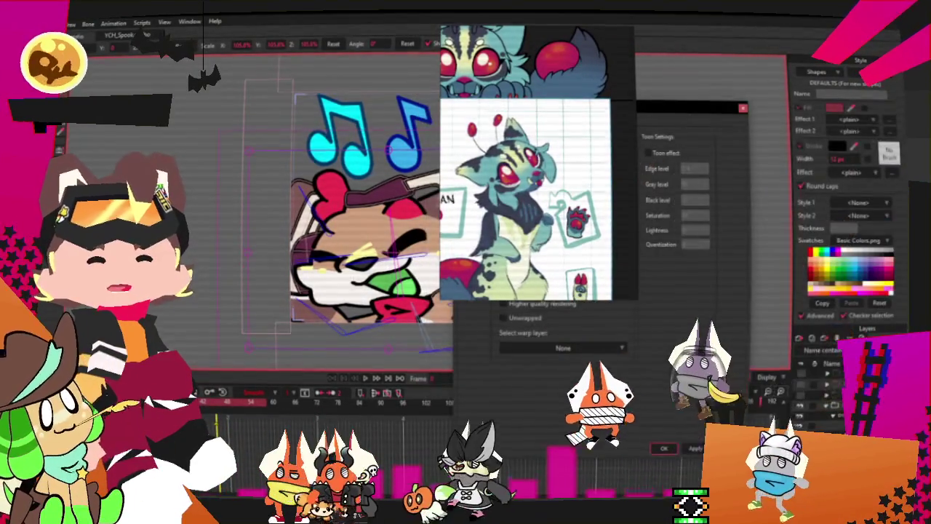
key(Return)
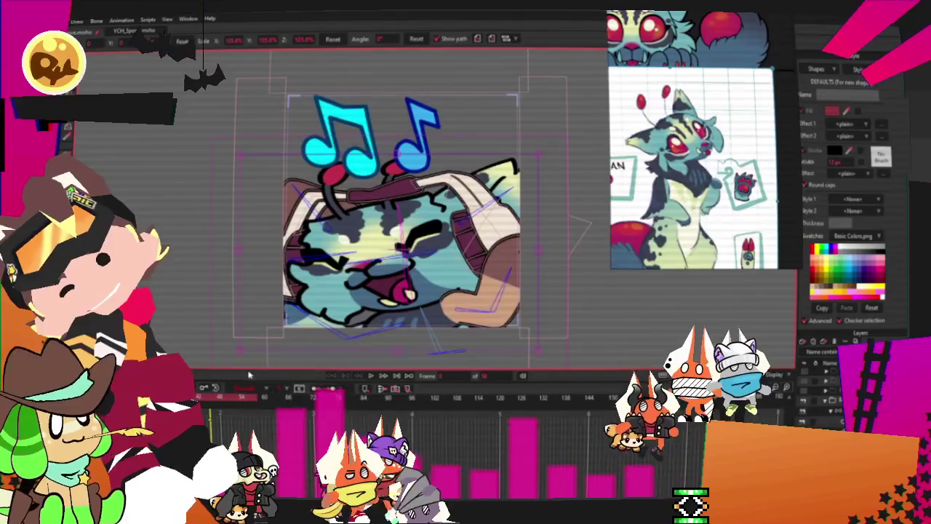
Preview the animation, then delete the maroon headband shape and undo the deletion.
click(369, 375)
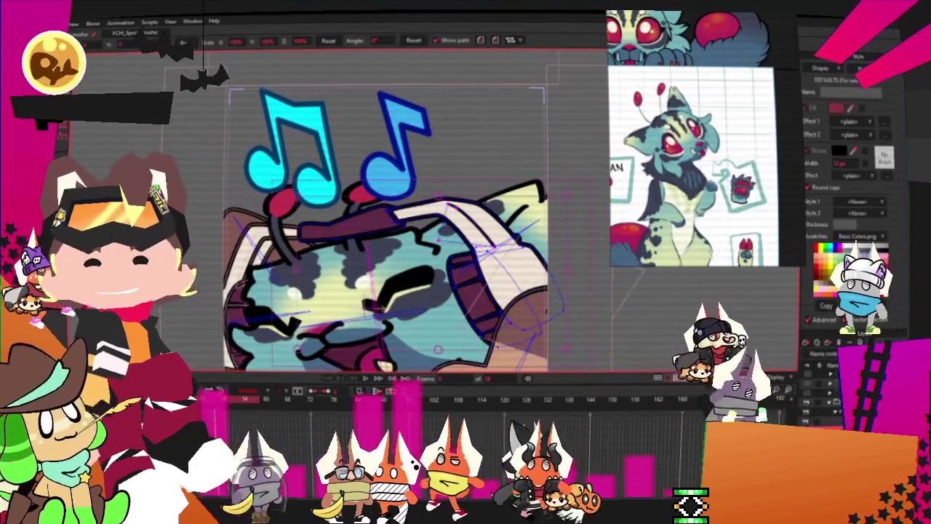
scroll(564, 203, up, 2)
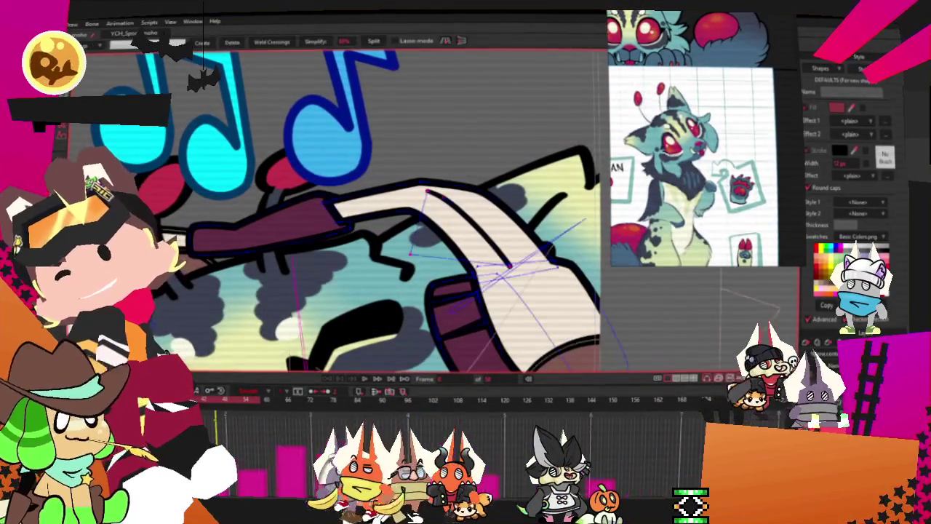
click(275, 239)
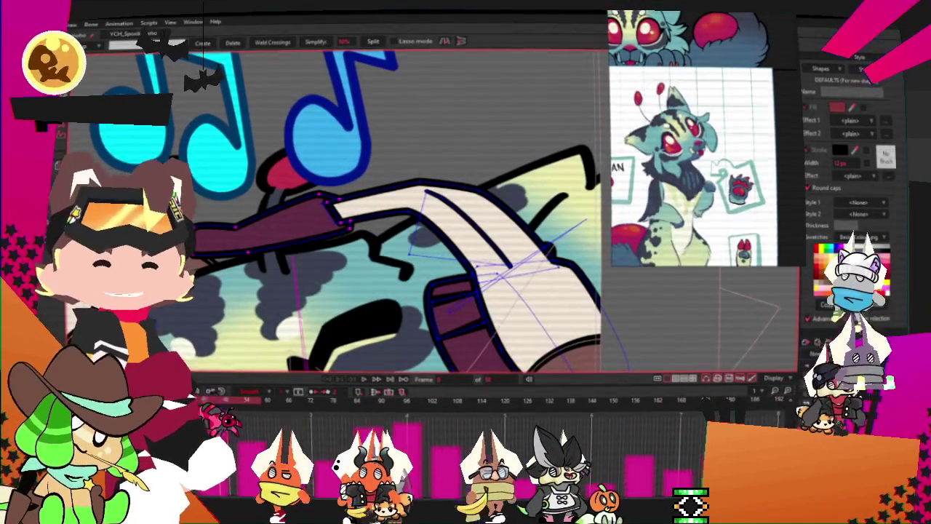
key(Delete)
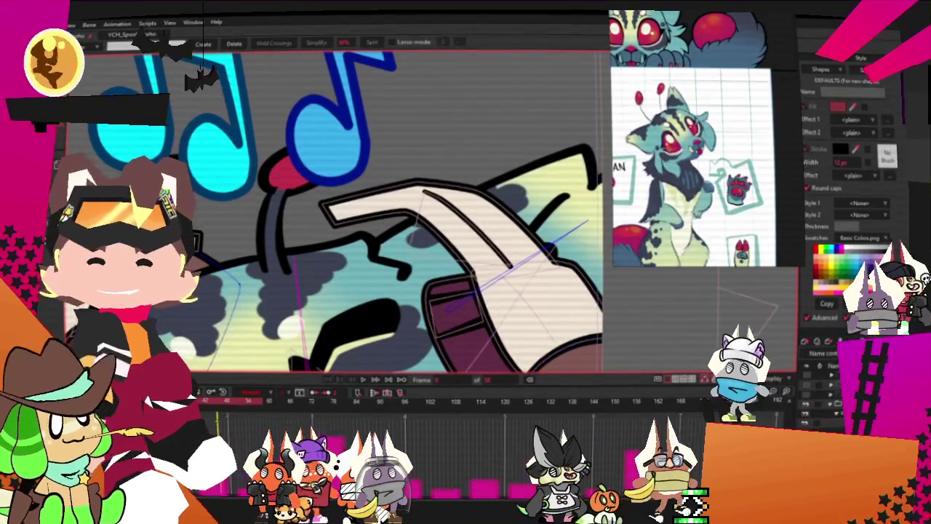
scroll(375, 246, down, 2)
scroll(375, 245, up, 3)
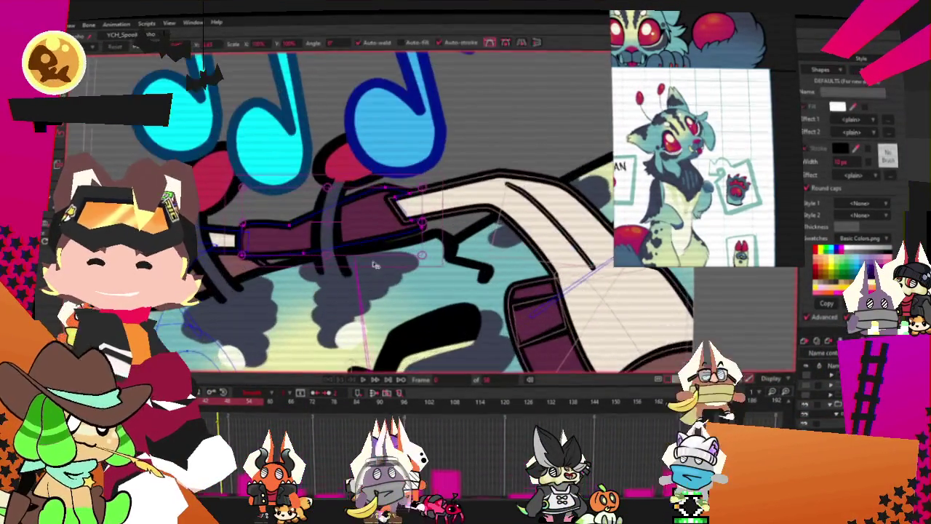
key(ctrl+z)
Shift and slightly enlarge the headband piece, then preview the animation.
key(ctrl+a)
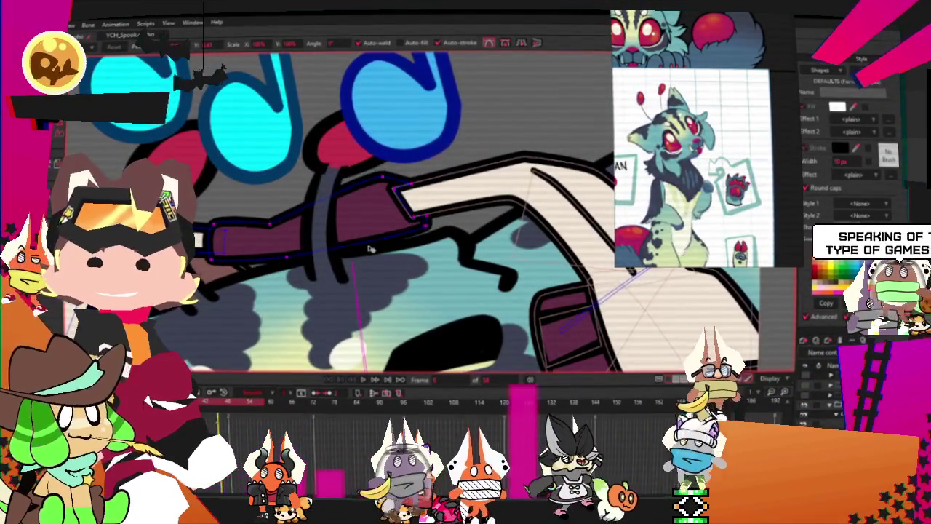
drag(460, 219, 437, 177)
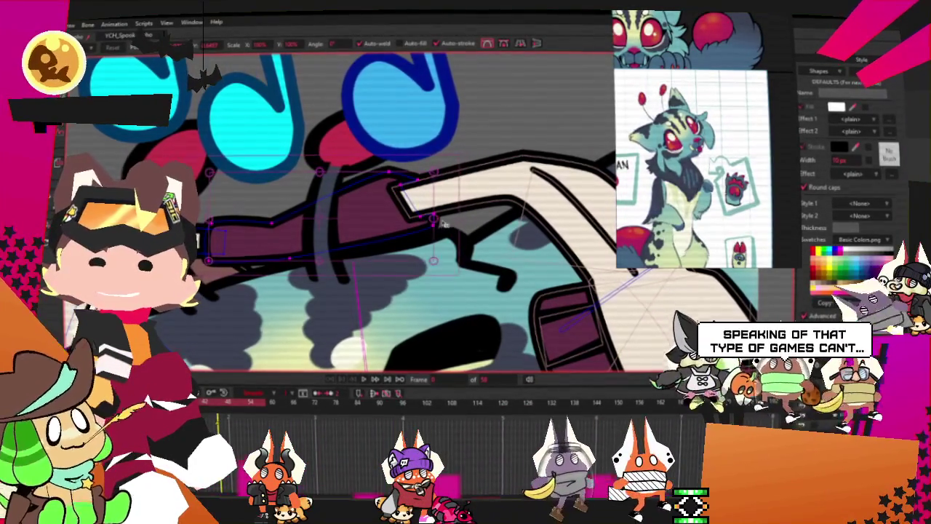
key(ctrl+a)
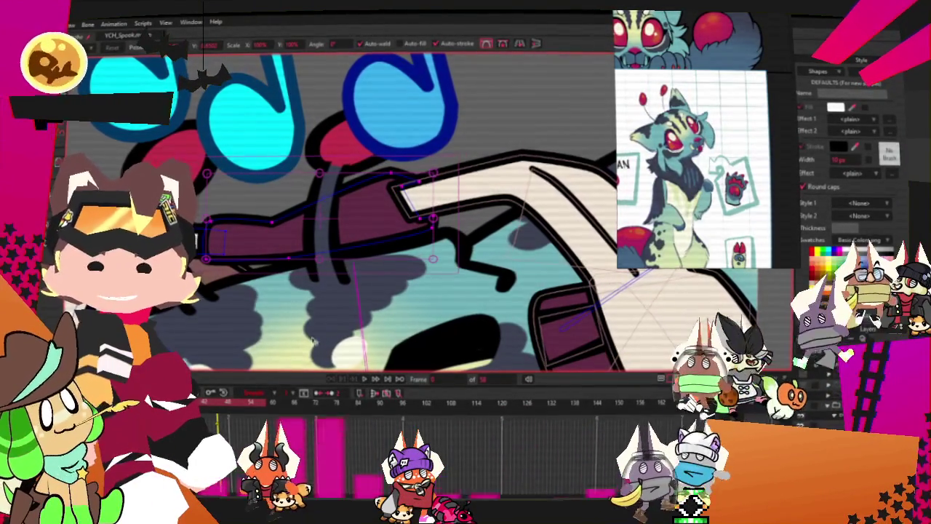
click(361, 379)
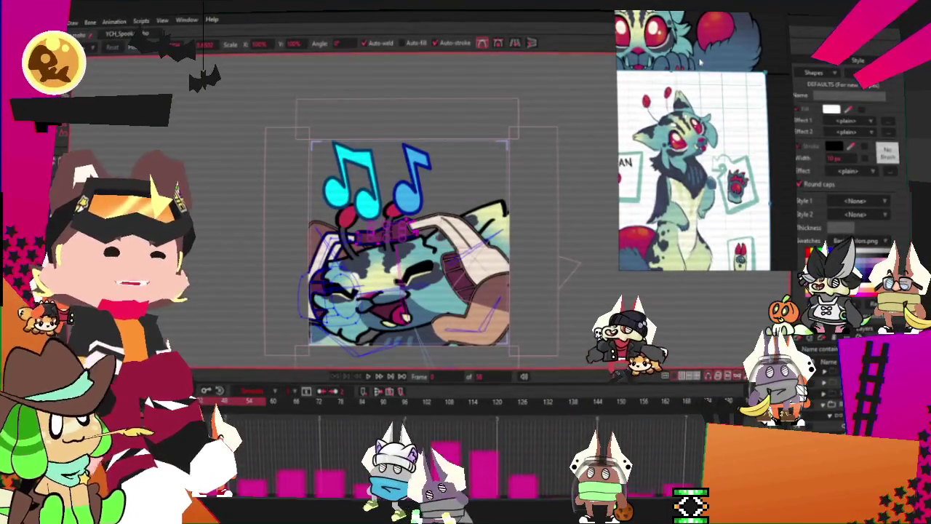
Set the Headphones2 style's fill colour to red.
scroll(699, 64, up, 2)
scroll(487, 167, up, 1)
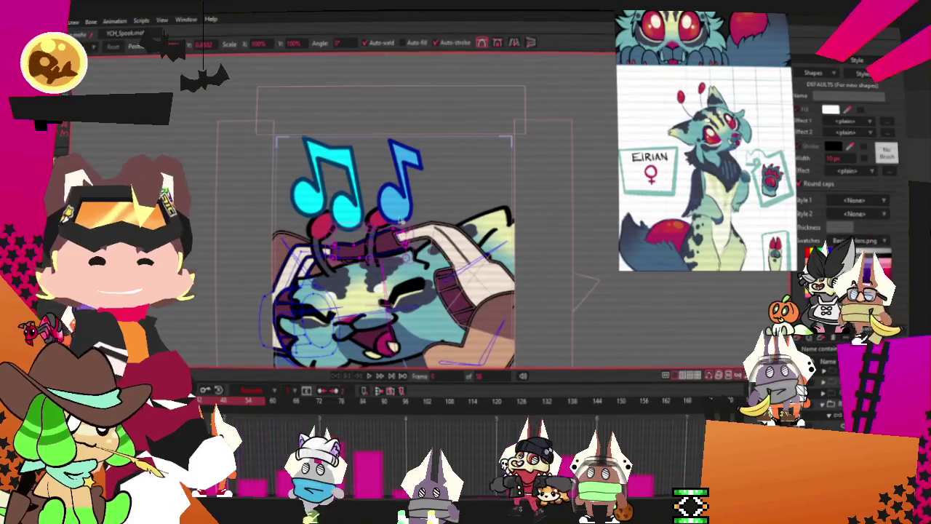
scroll(413, 162, up, 1)
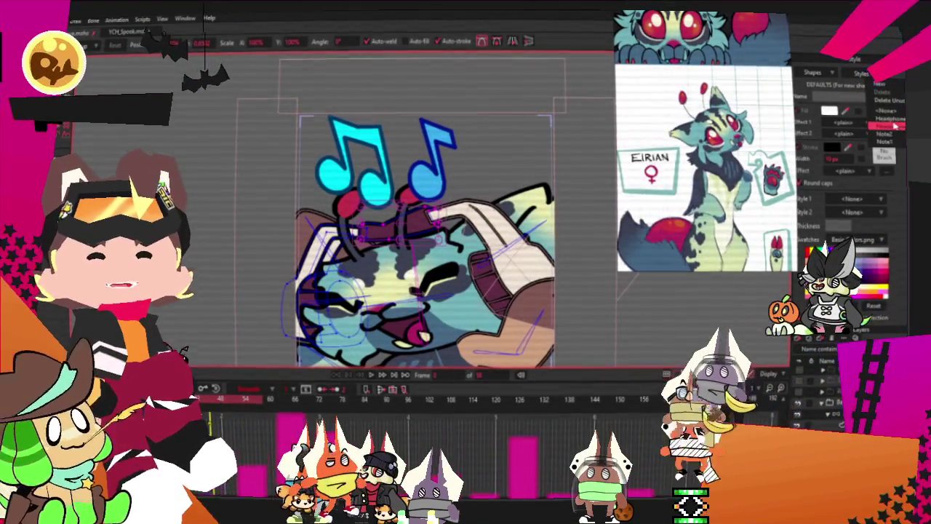
click(895, 126)
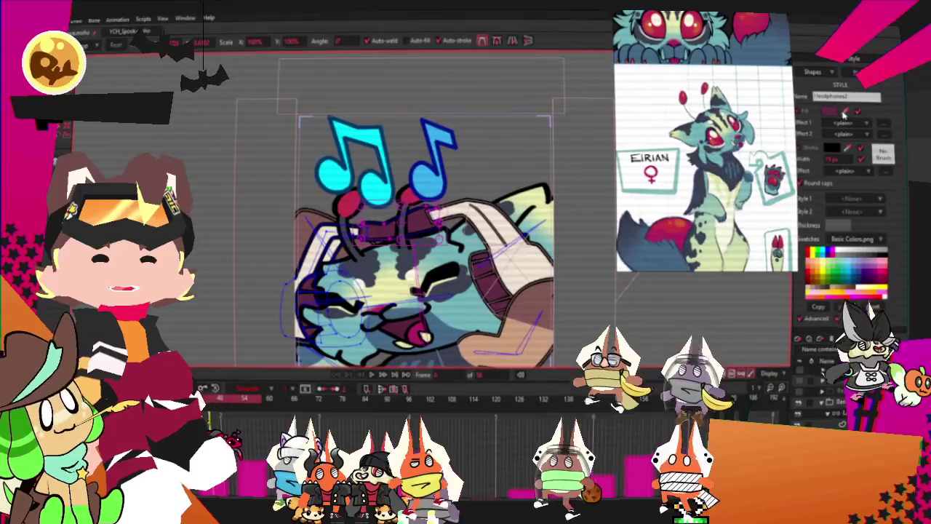
click(812, 252)
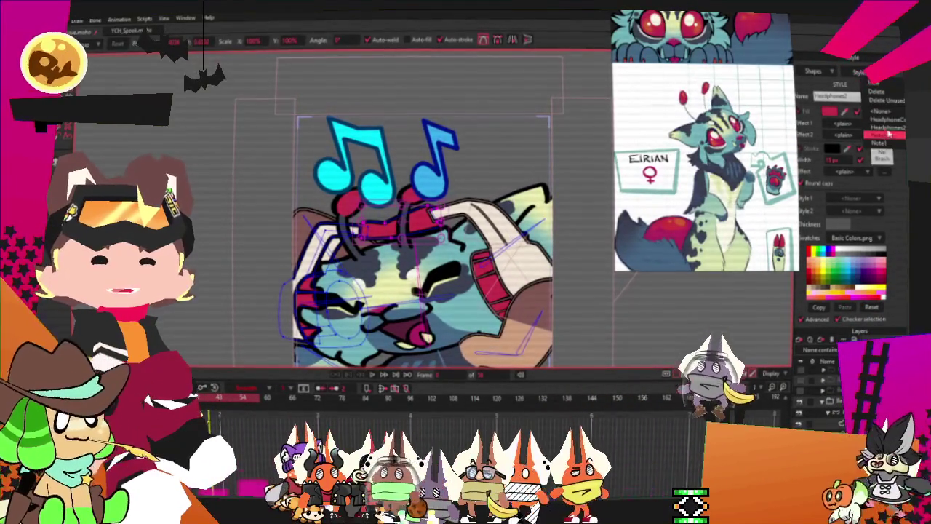
Load the HeadphoneColor style, preview playback, and show bone strength on the bone layer.
click(889, 136)
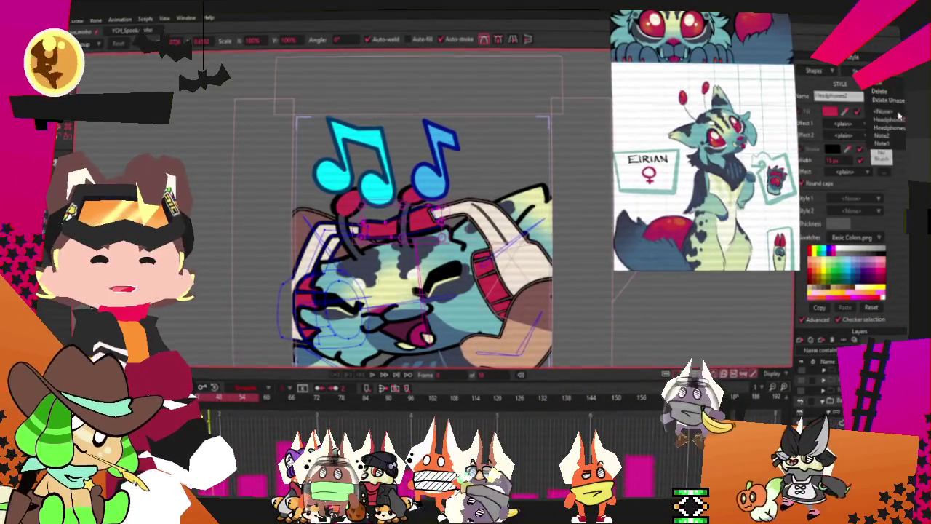
click(886, 109)
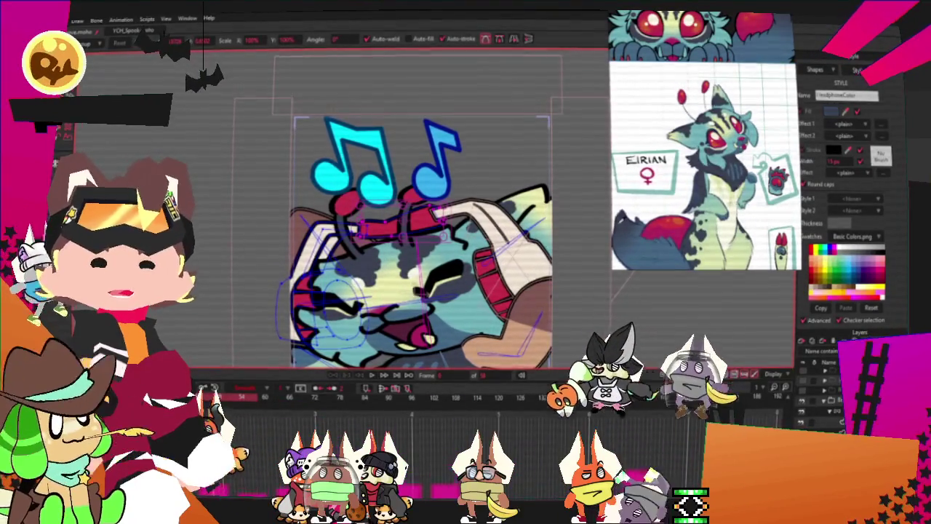
scroll(454, 343, up, 1)
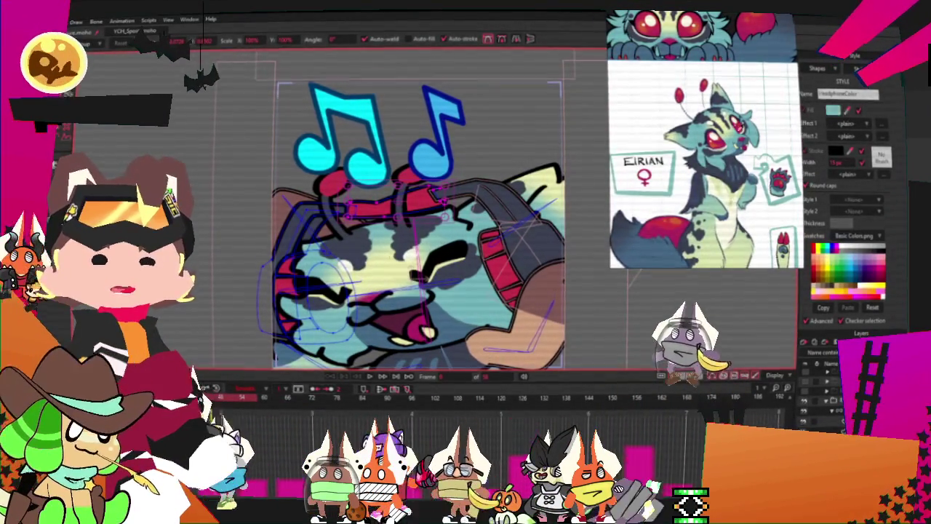
scroll(445, 216, down, 1)
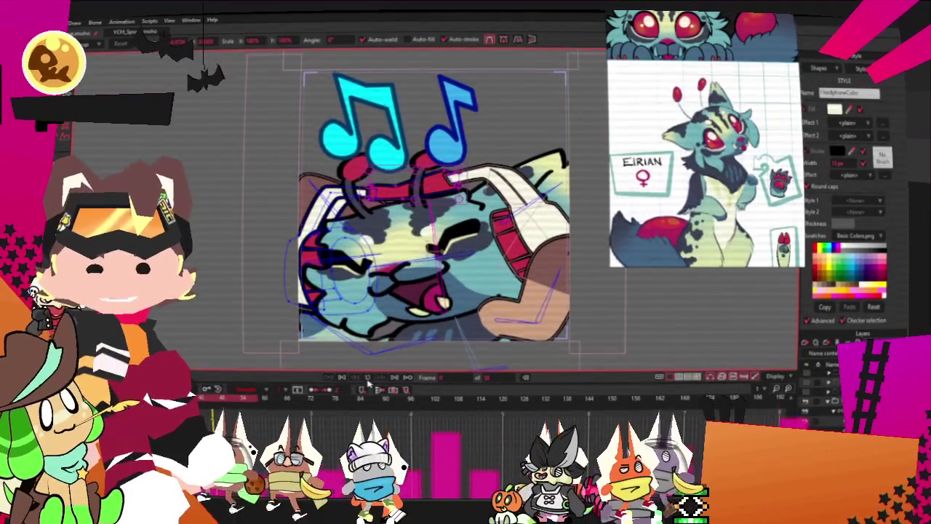
click(367, 380)
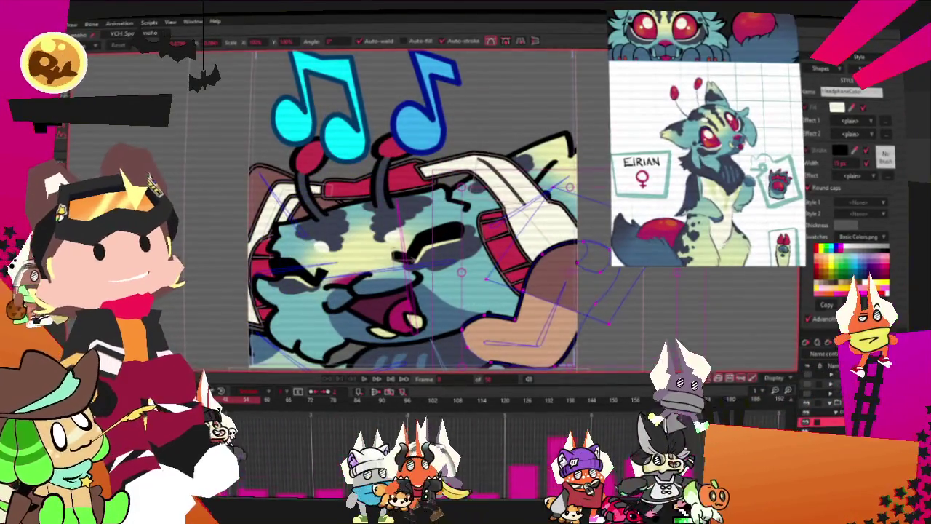
click(822, 412)
key(s)
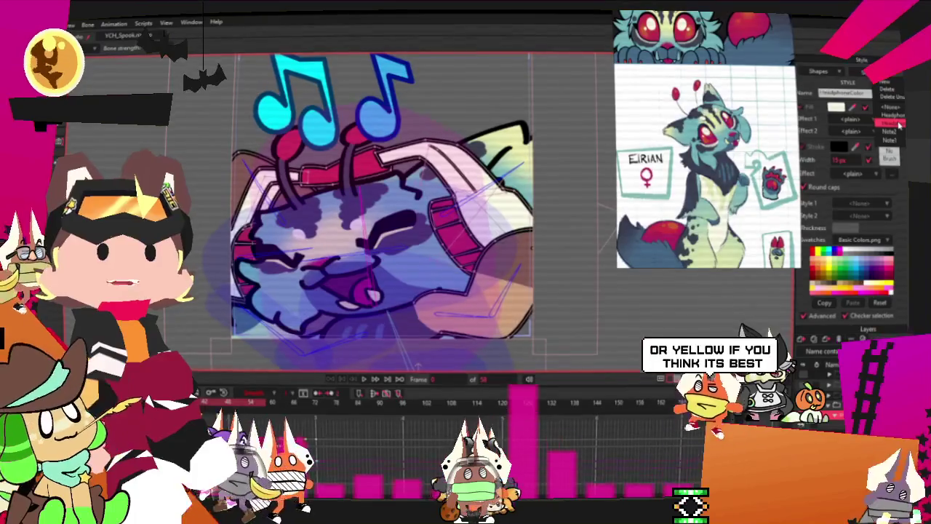
Give the Note2 style a pale yellow fill and a yellow-green outline.
click(899, 125)
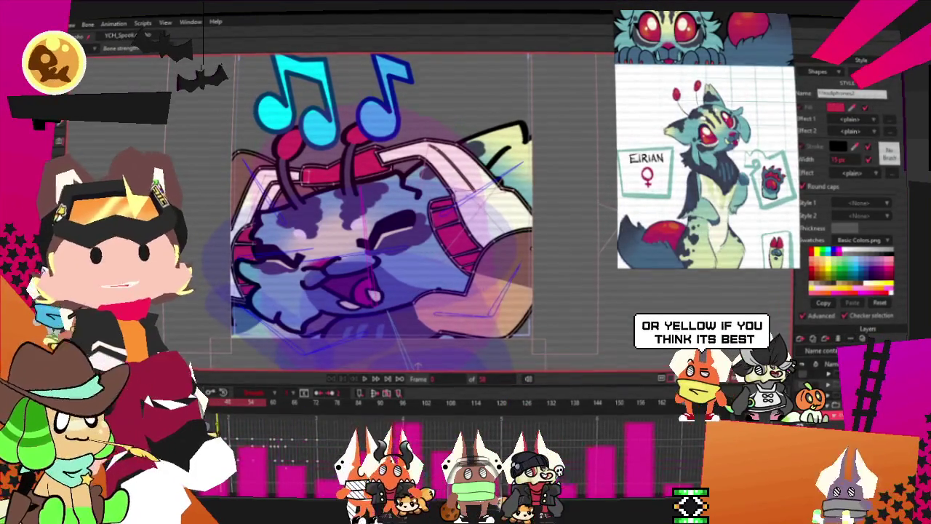
click(880, 86)
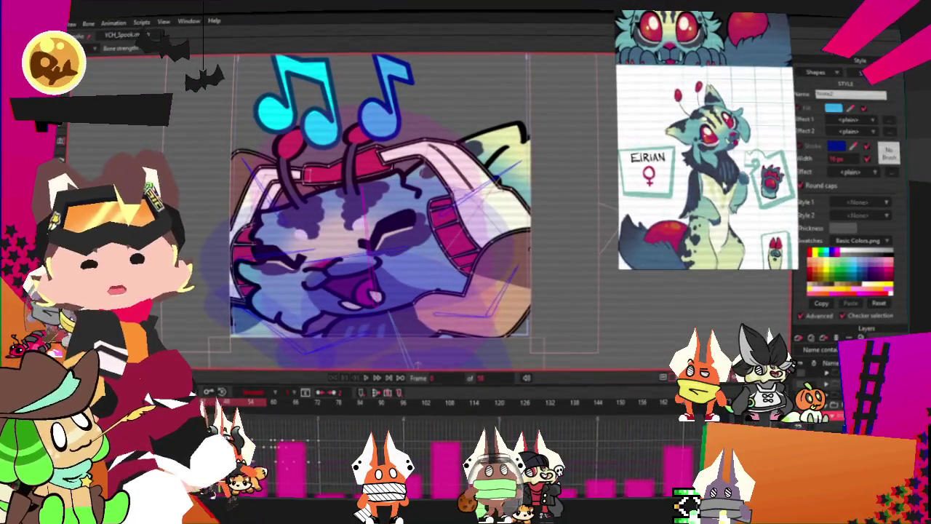
click(832, 111)
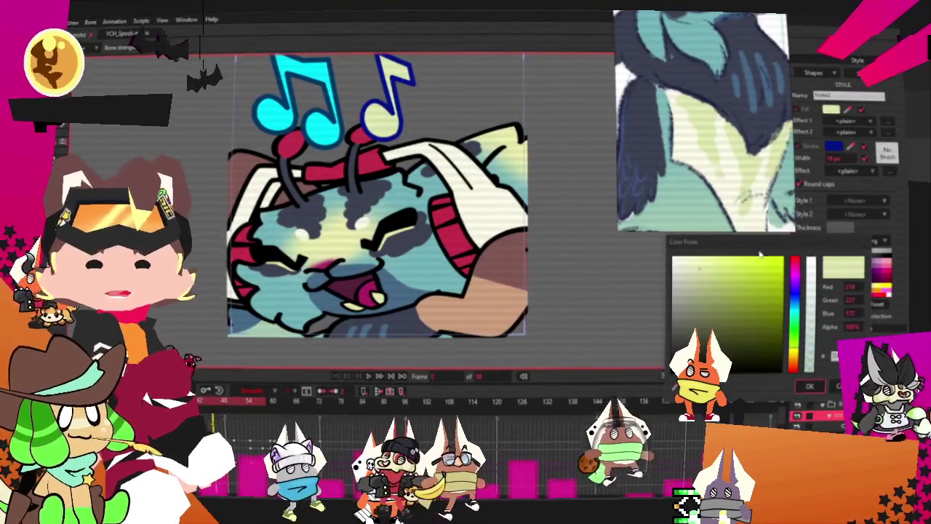
click(794, 358)
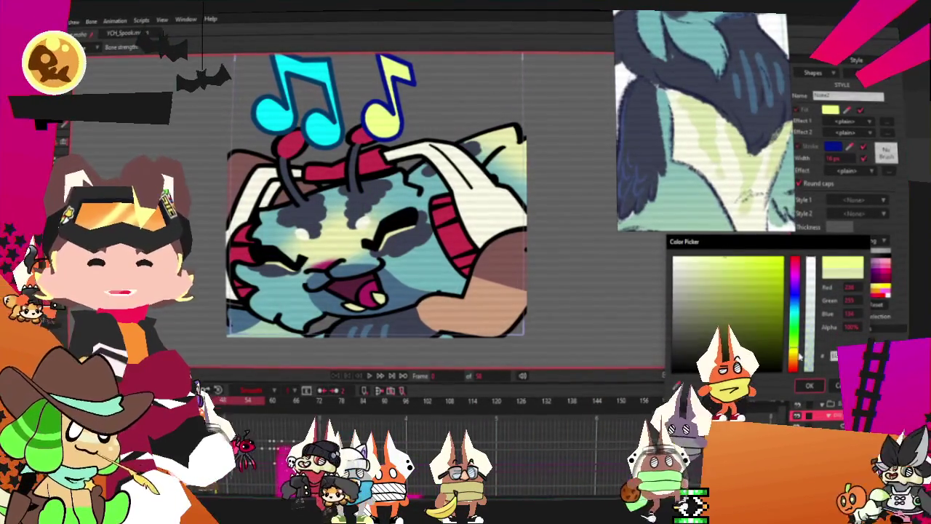
click(795, 305)
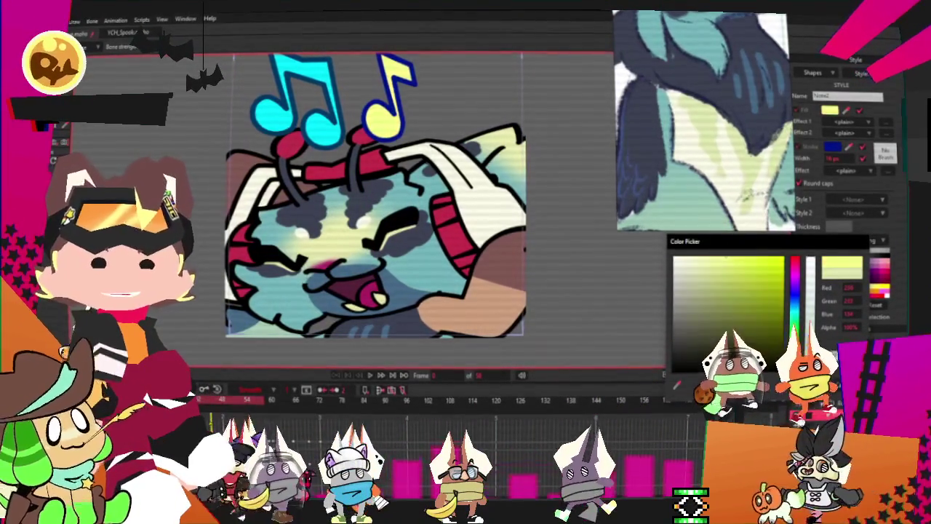
click(805, 381)
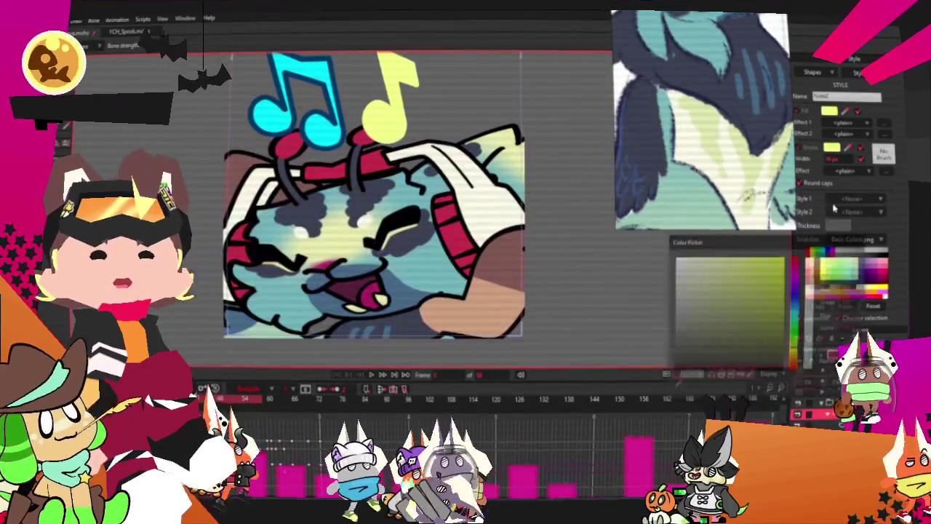
click(833, 149)
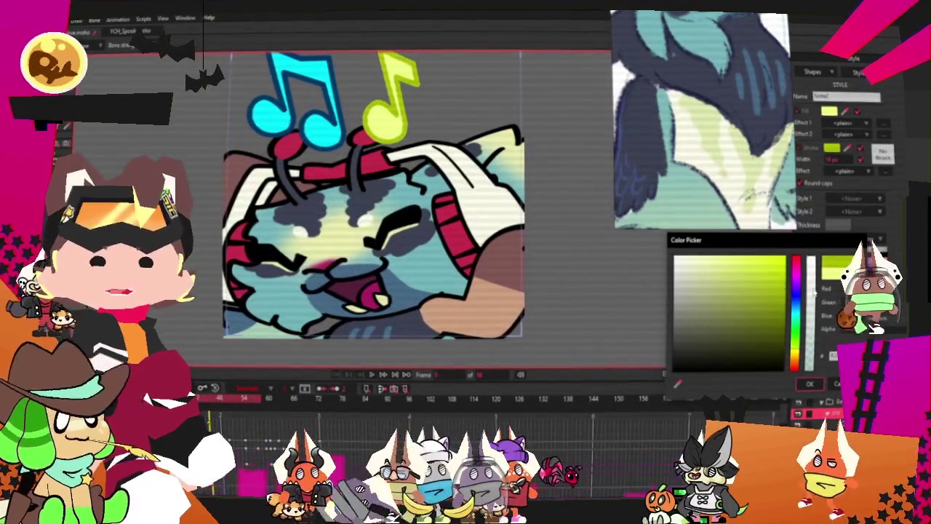
click(780, 330)
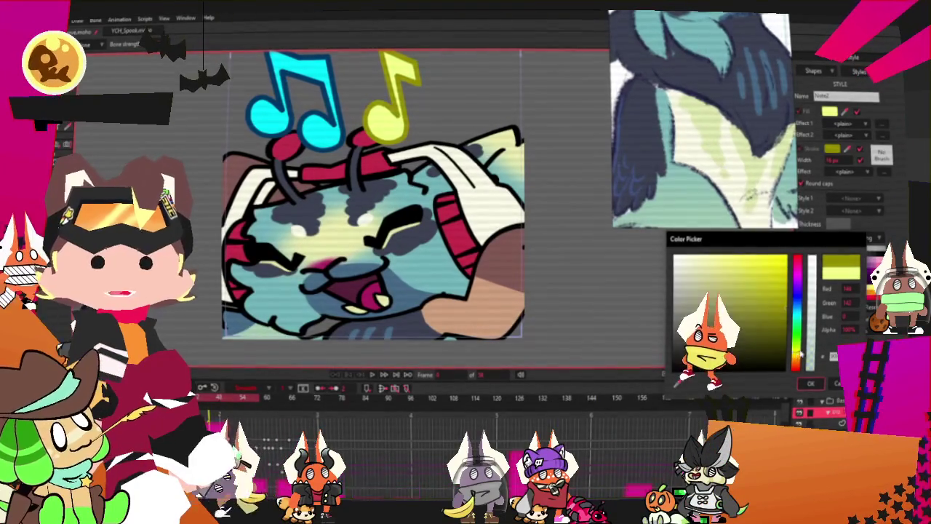
click(810, 384)
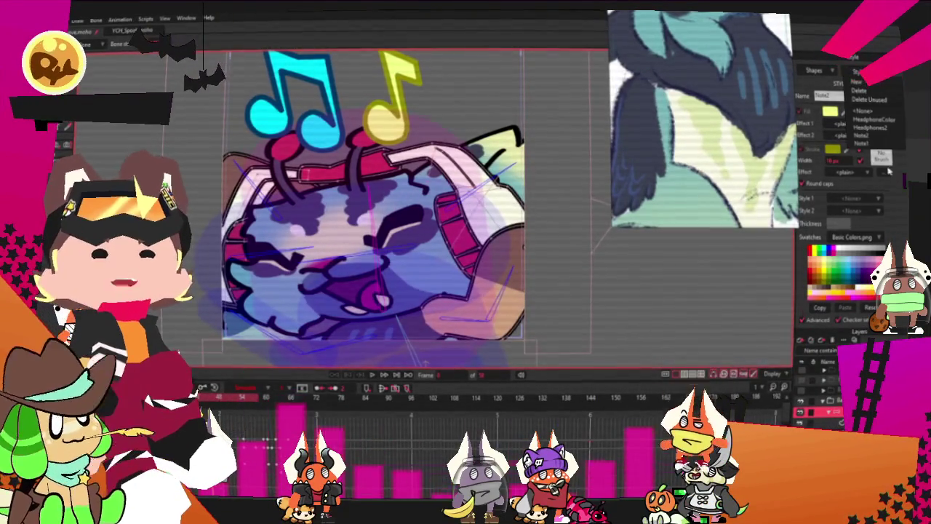
Give the Note1 style a yellow fill and orange outline, then preview playback.
click(831, 113)
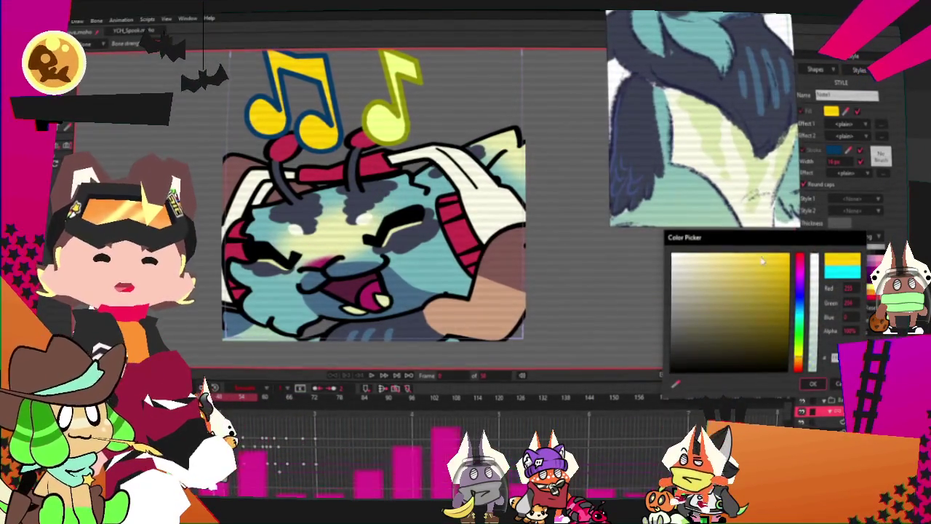
click(802, 386)
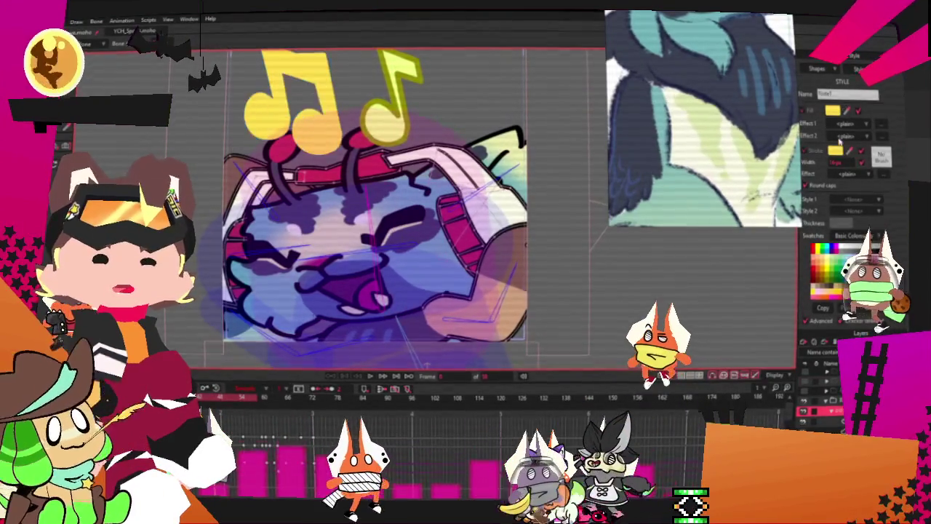
click(833, 111)
click(806, 268)
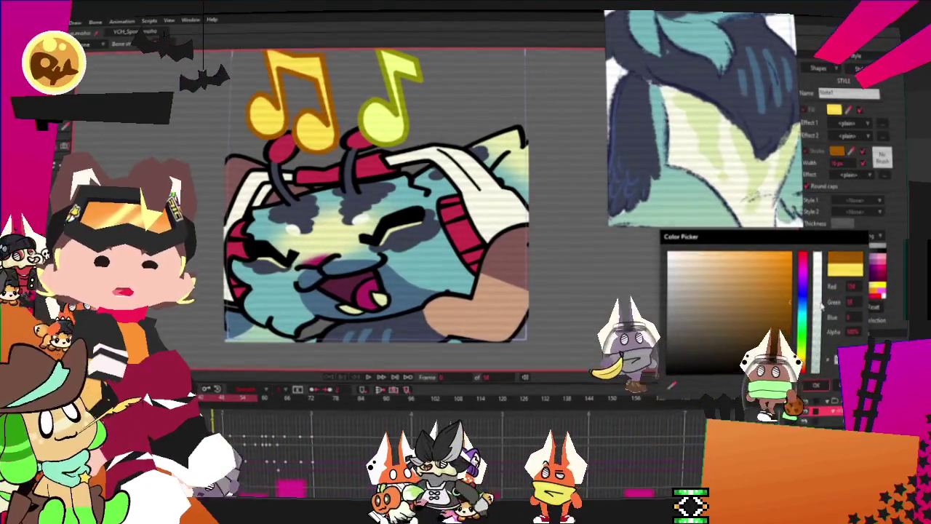
click(817, 387)
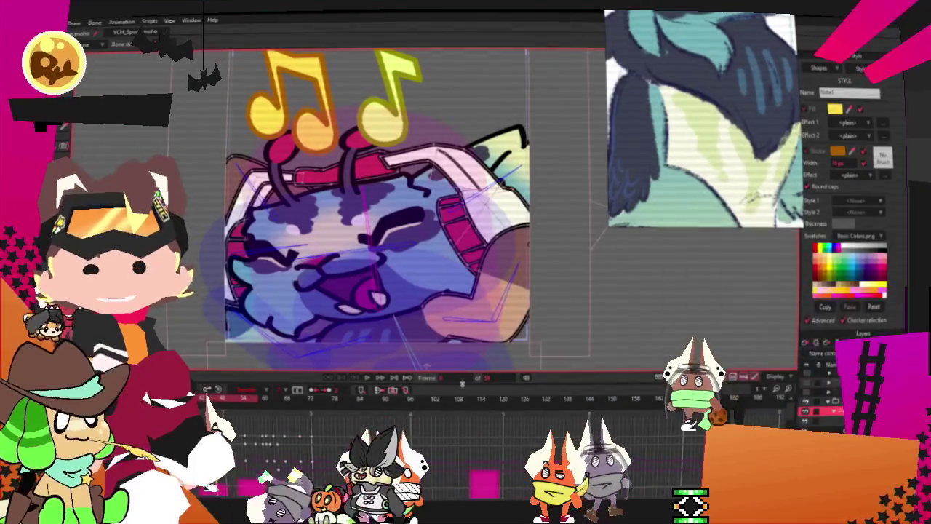
click(376, 379)
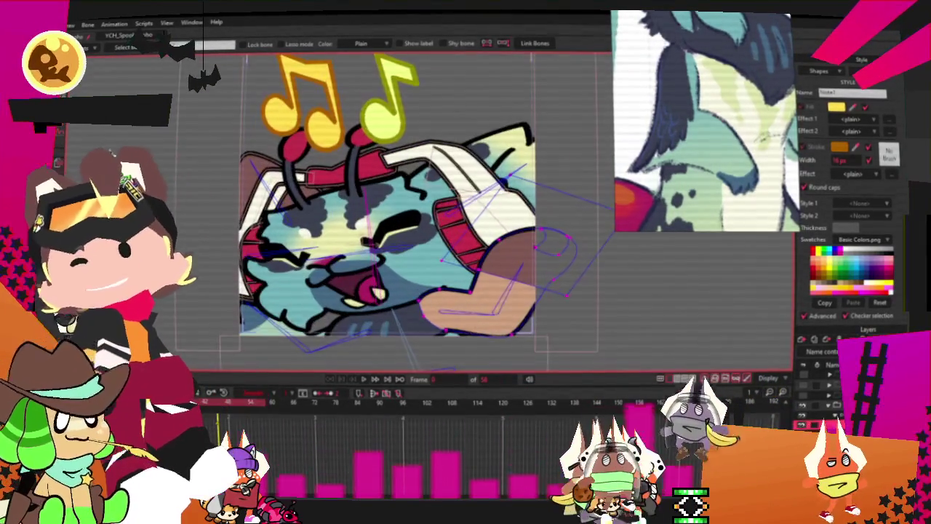
Select the tan hand shape with Select Shape to inspect it, then deselect it.
key(g)
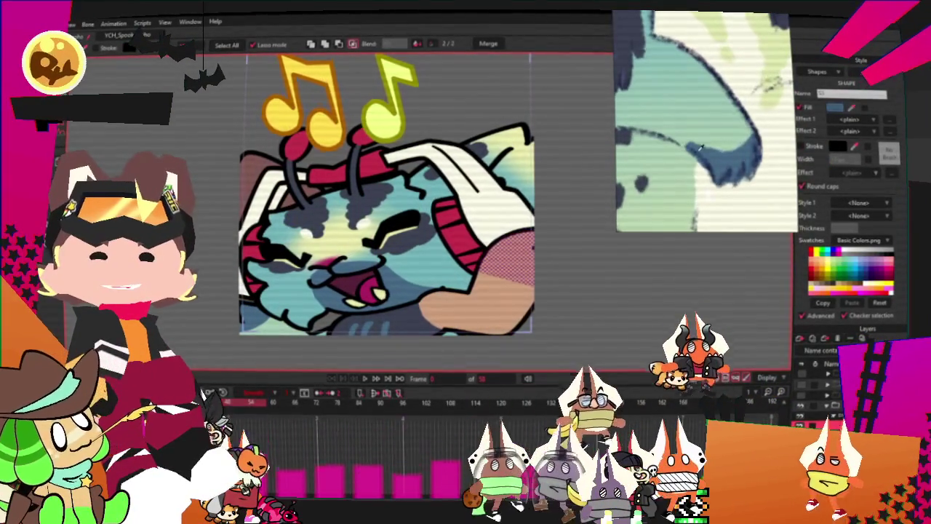
click(480, 305)
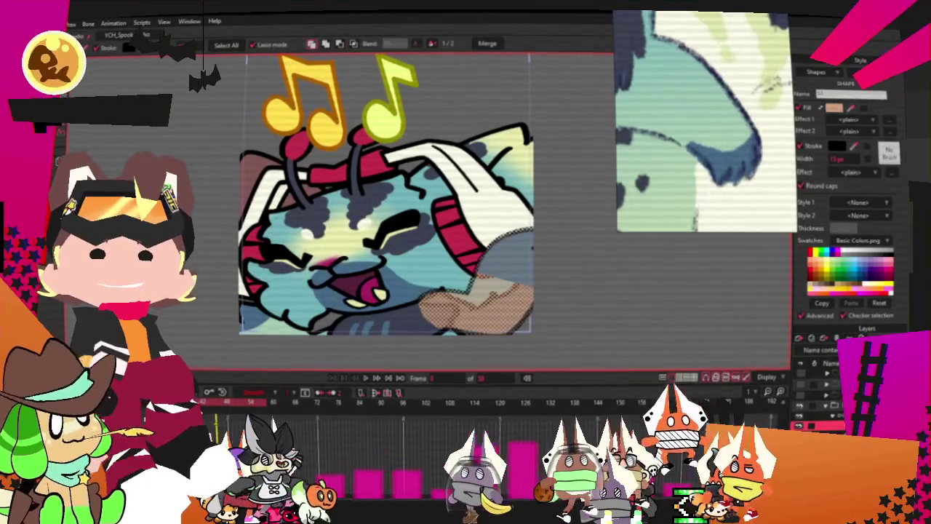
key(Escape)
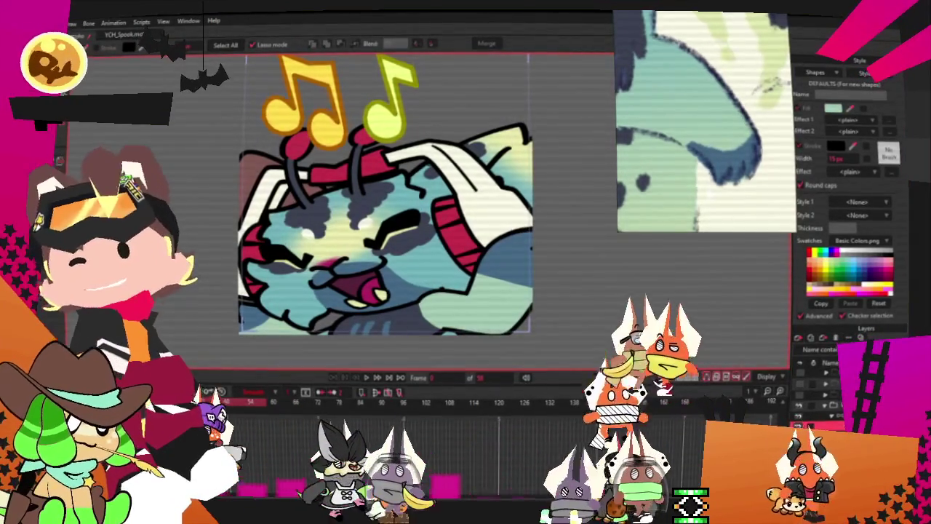
Marquee-select the outline points around the lower arm.
key(t)
scroll(364, 204, up, 2)
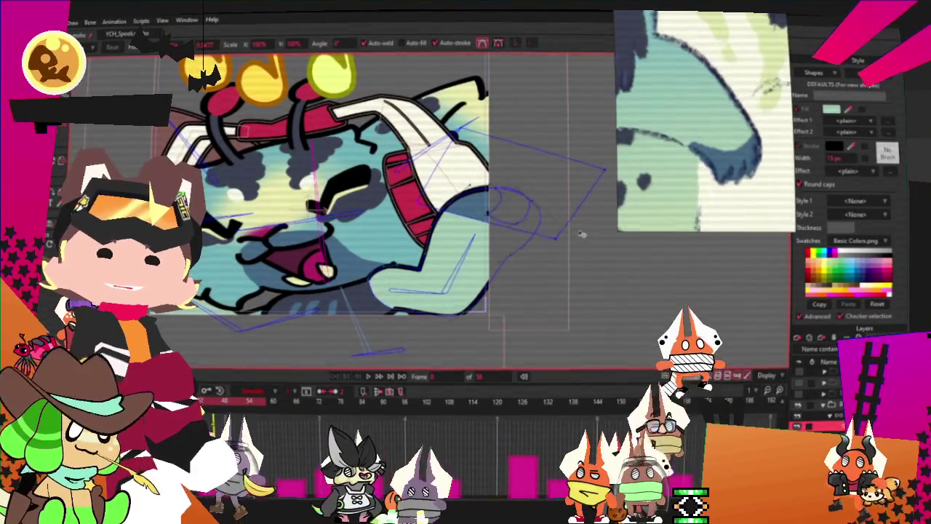
key(c)
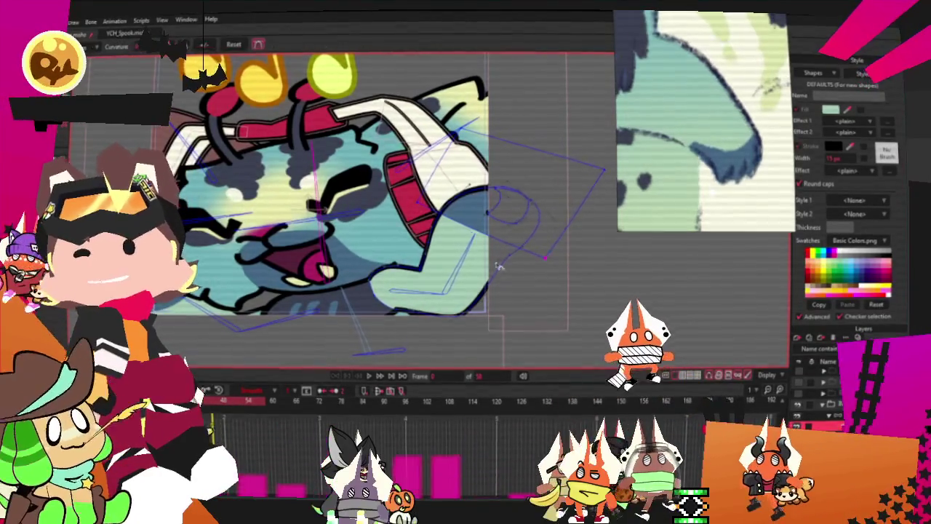
scroll(499, 267, up, 2)
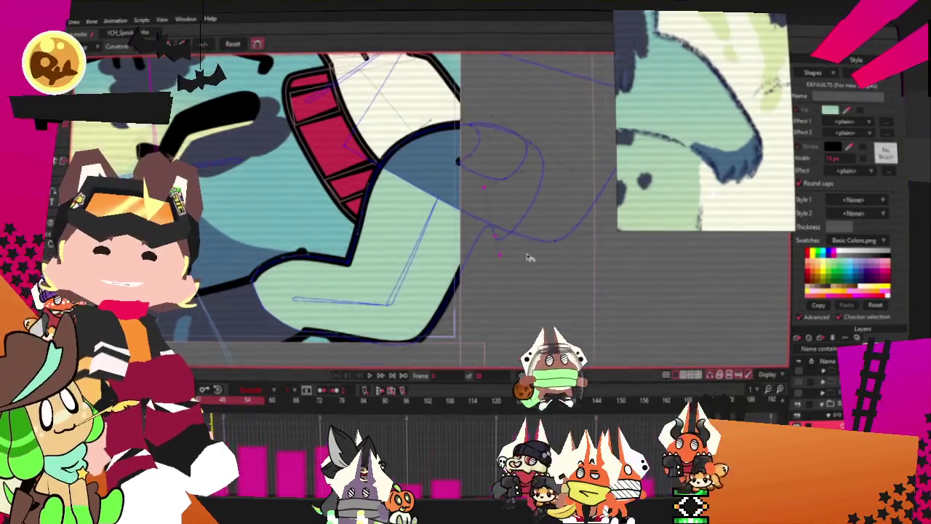
scroll(529, 257, up, 2)
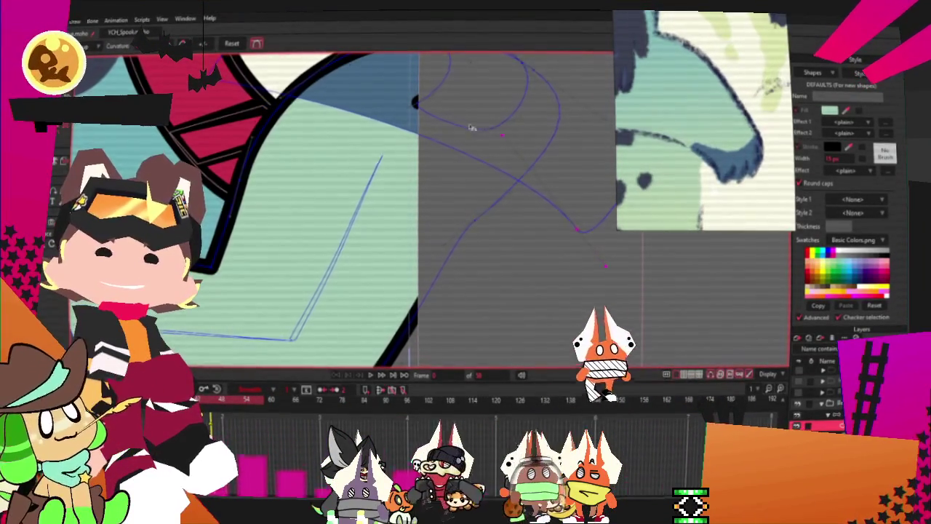
scroll(471, 127, down, 2)
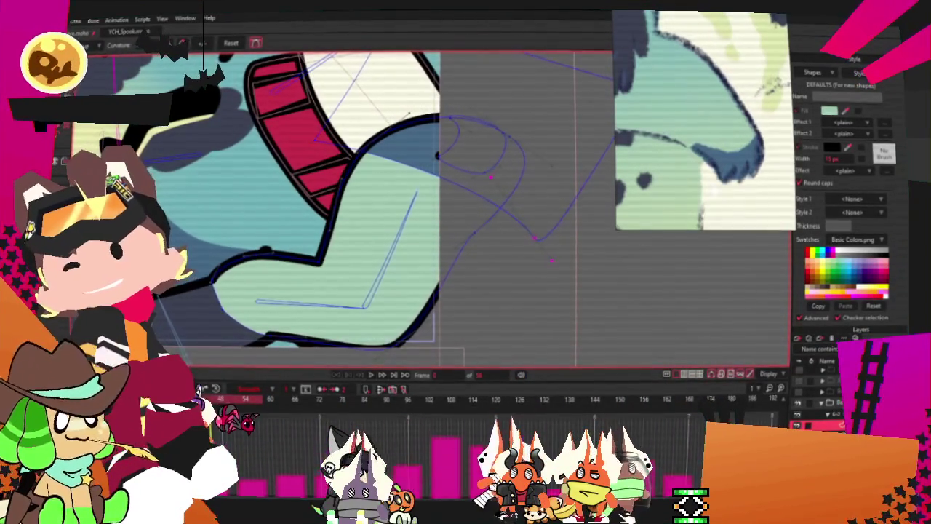
key(t)
scroll(117, 128, down, 1)
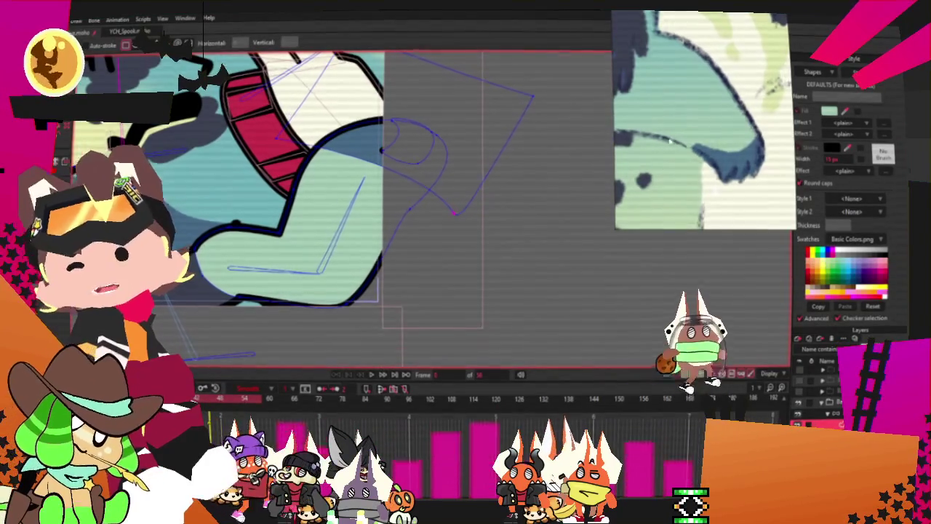
scroll(109, 145, up, 1)
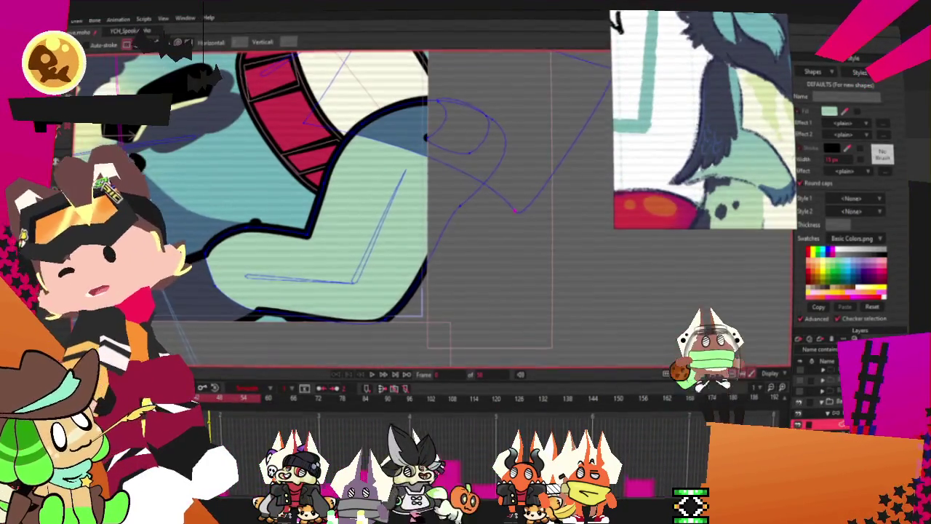
drag(193, 267, 426, 375)
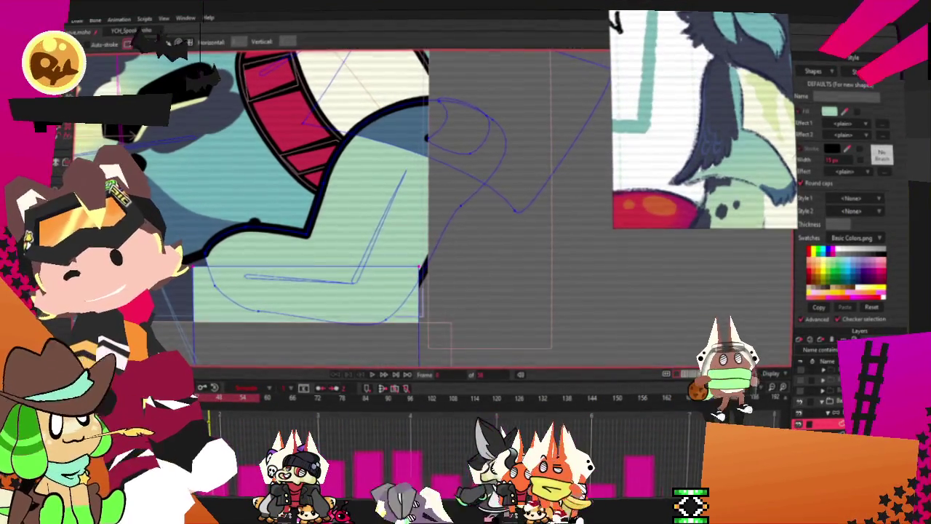
Inspect the two lower-arm shapes with Select Shape.
key(q)
click(266, 270)
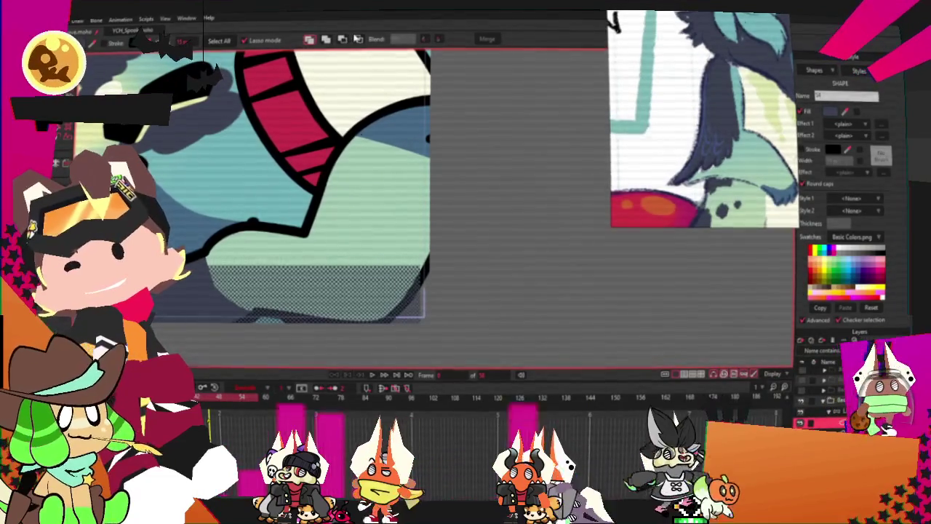
click(358, 39)
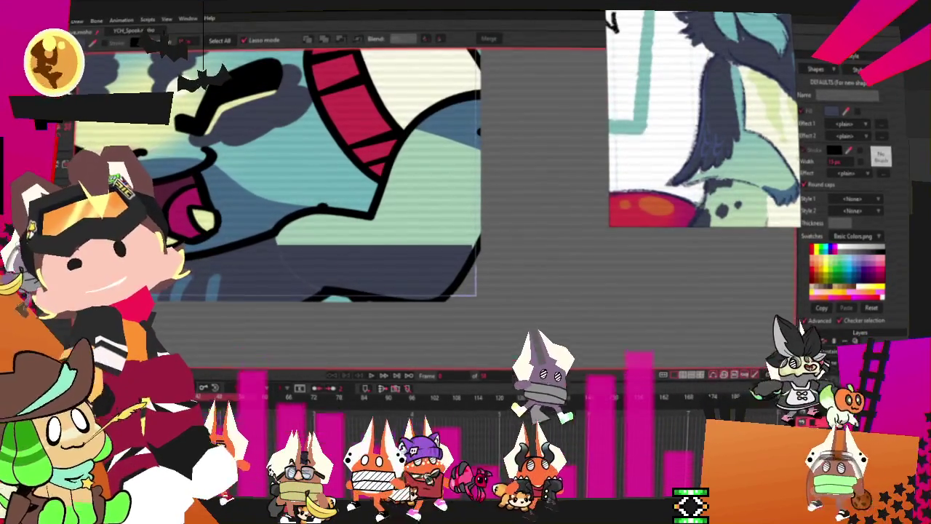
key(a)
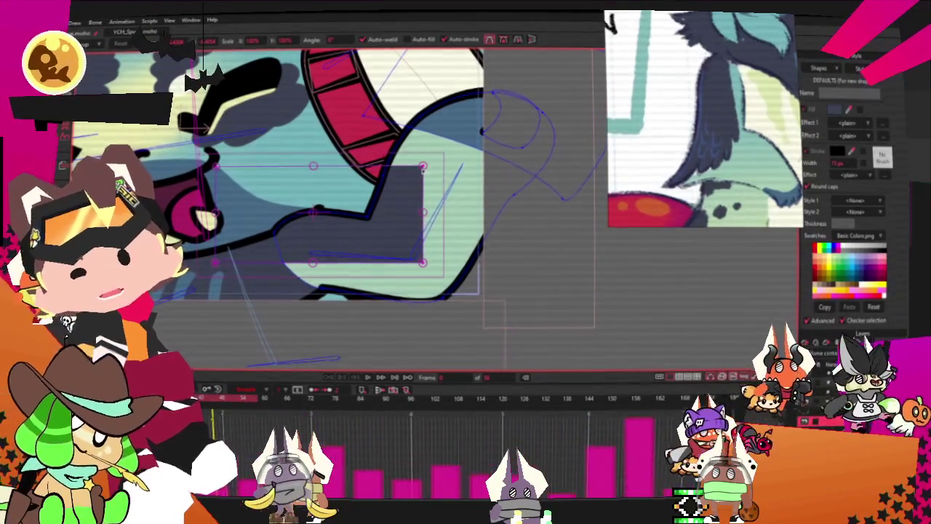
Narrow the point selection to a few lower-arm points.
key(ctrl+a)
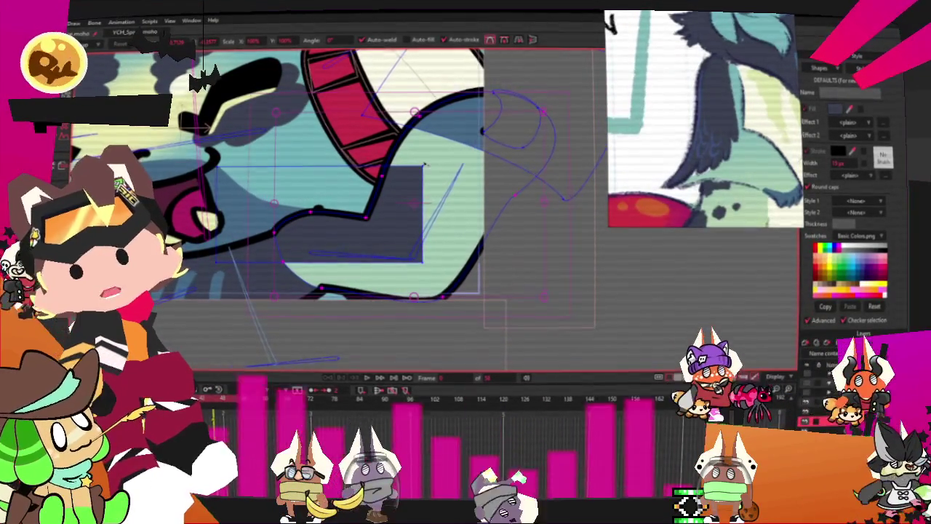
drag(424, 166, 416, 283)
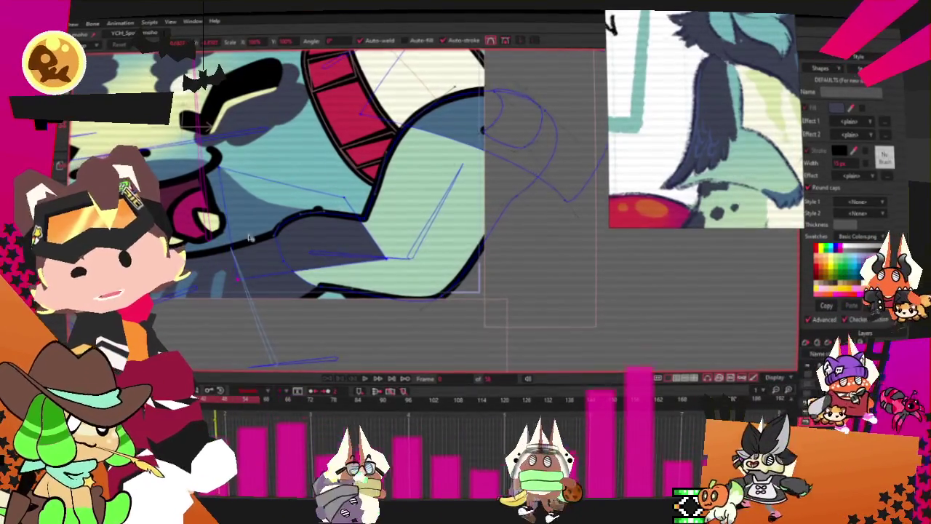
scroll(387, 228, up, 2)
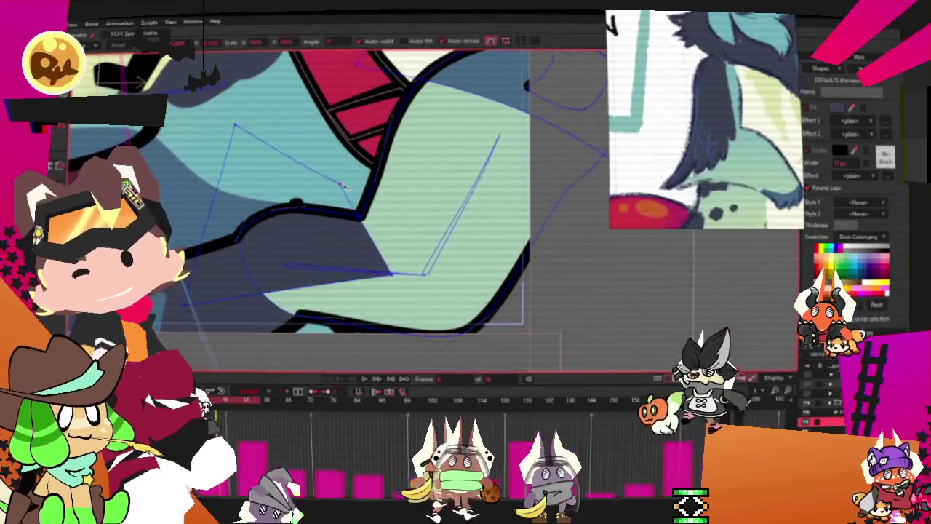
scroll(349, 179, down, 2)
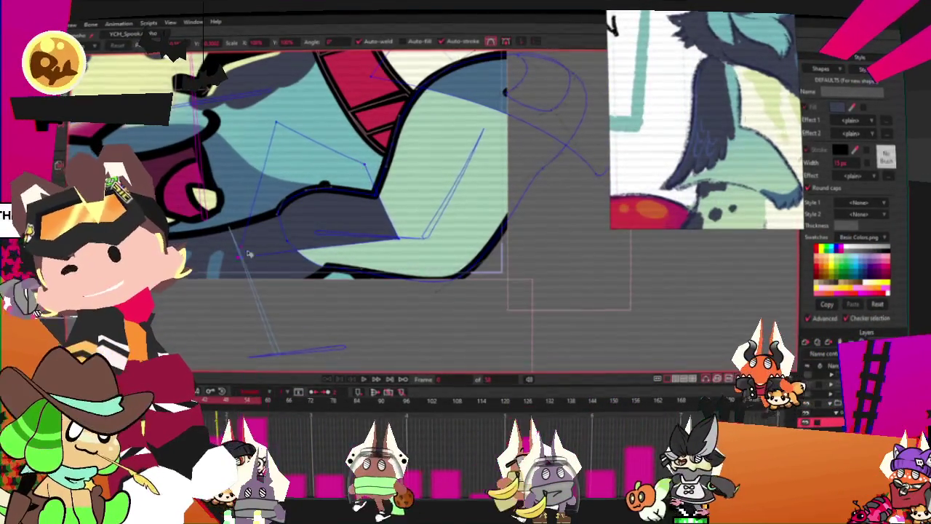
scroll(271, 230, up, 2)
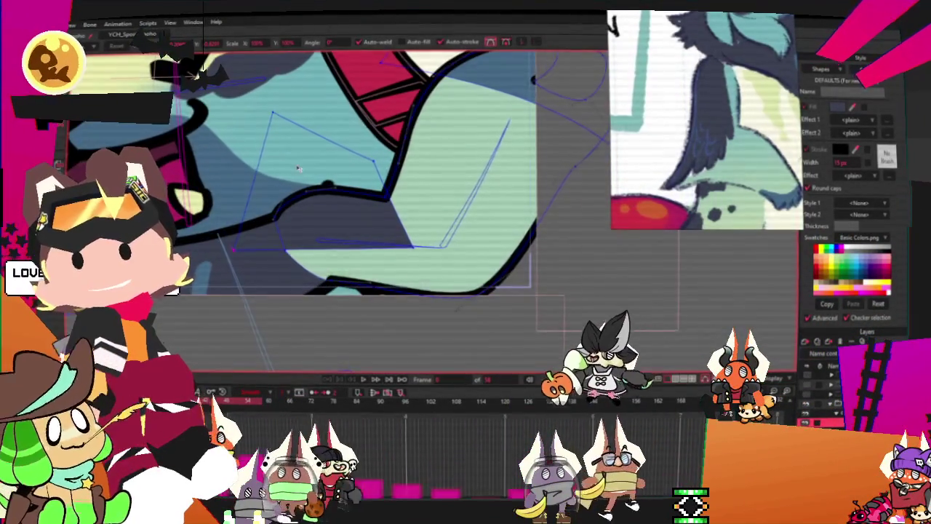
scroll(320, 278, up, 1)
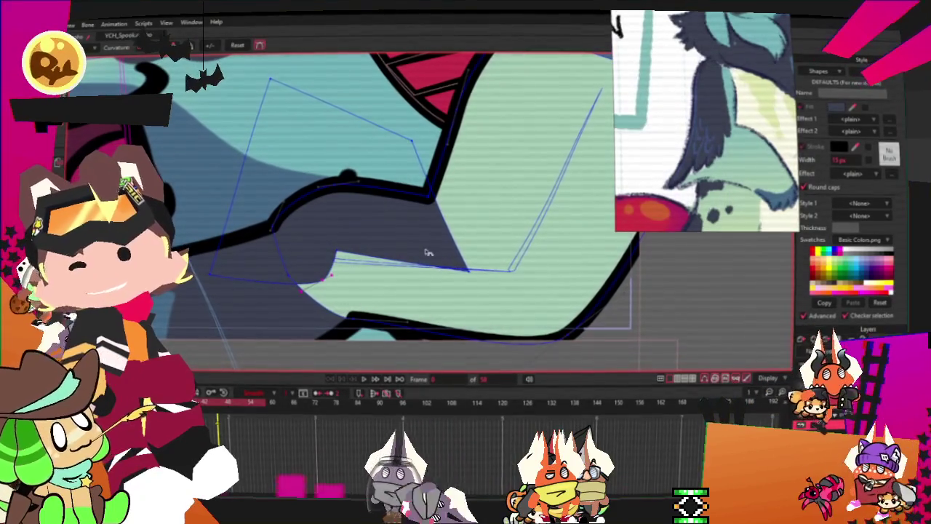
Pull the arm shape's lower-left corner point and tip point upward.
key(t)
mouse_move(231, 282)
mouse_down()
mouse_move(235, 219)
mouse_move(245, 254)
mouse_up()
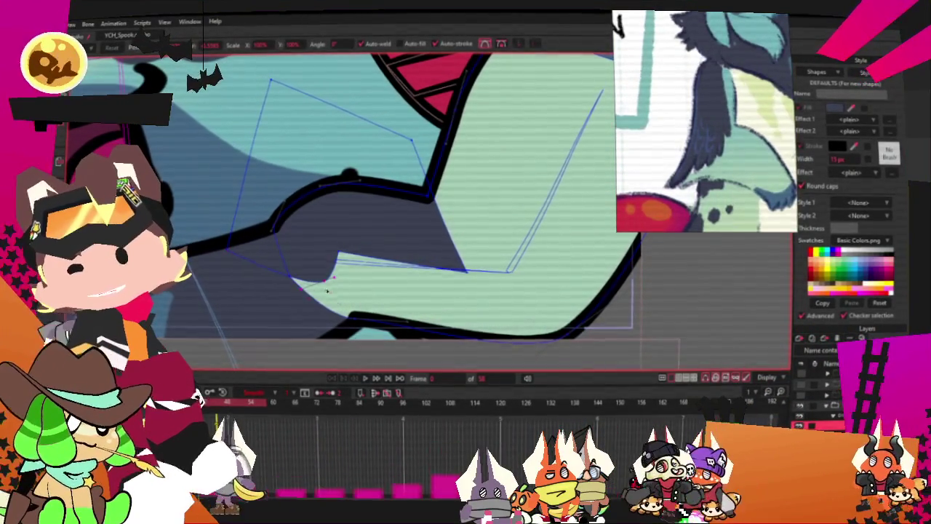
click(350, 278)
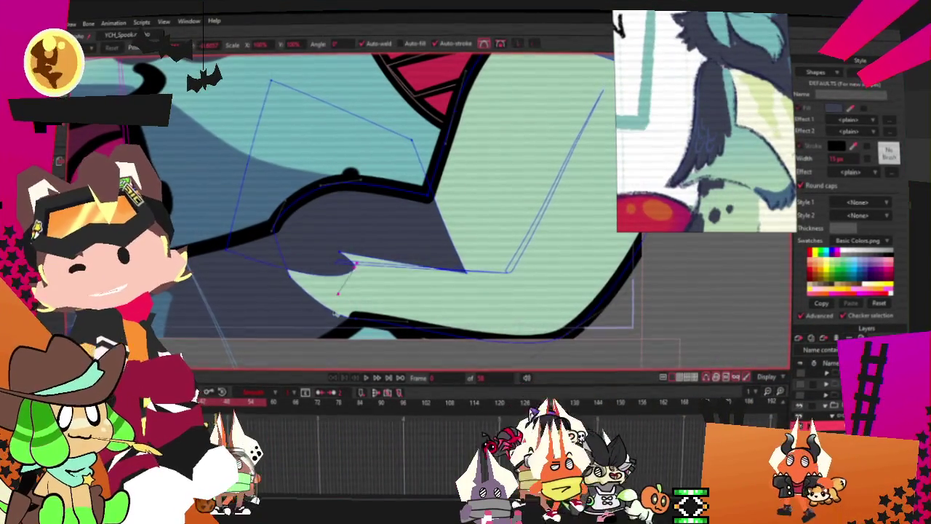
drag(350, 279, 341, 253)
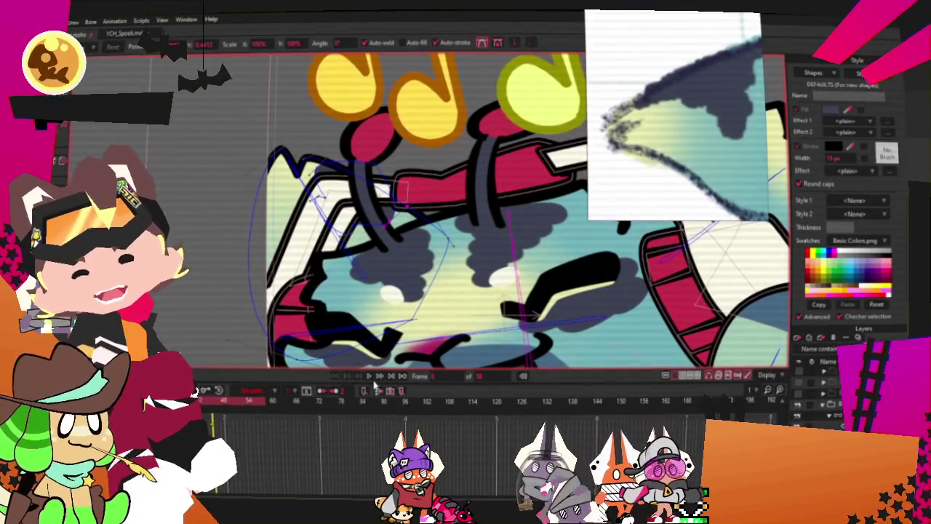
Play the animation to preview the cat emote moving through its frames.
click(370, 376)
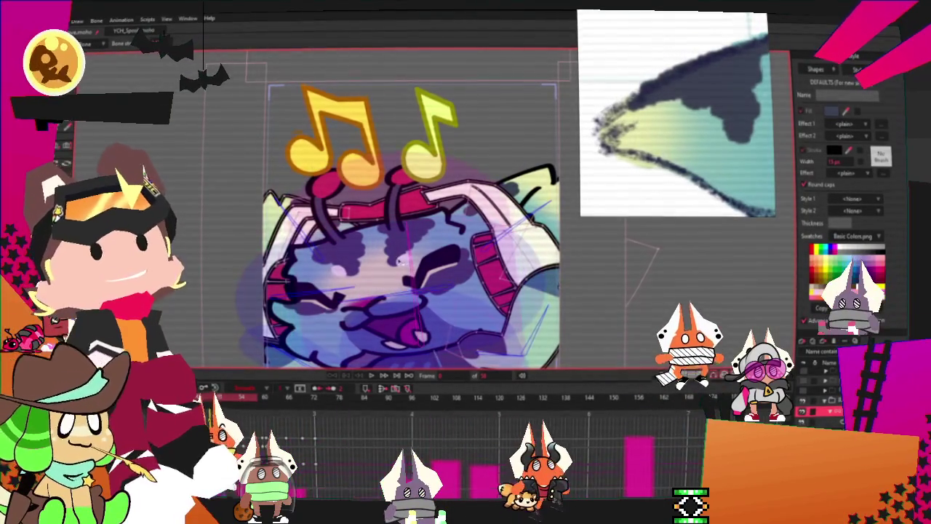
Stop playback and step forward eleven frames to a later head-tilt pose.
scroll(353, 250, down, 2)
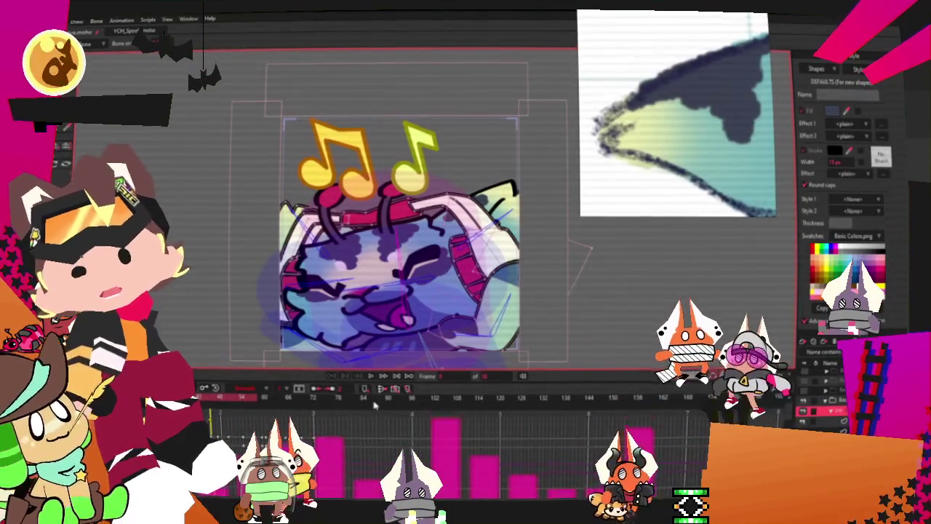
click(372, 376)
scroll(434, 264, up, 3)
click(395, 376)
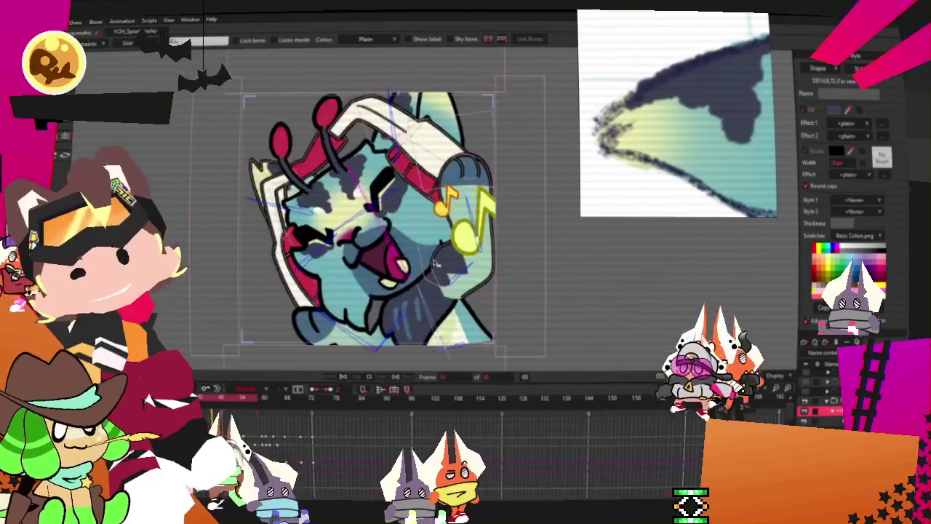
click(395, 376)
click(395, 376)
click(395, 377)
click(395, 376)
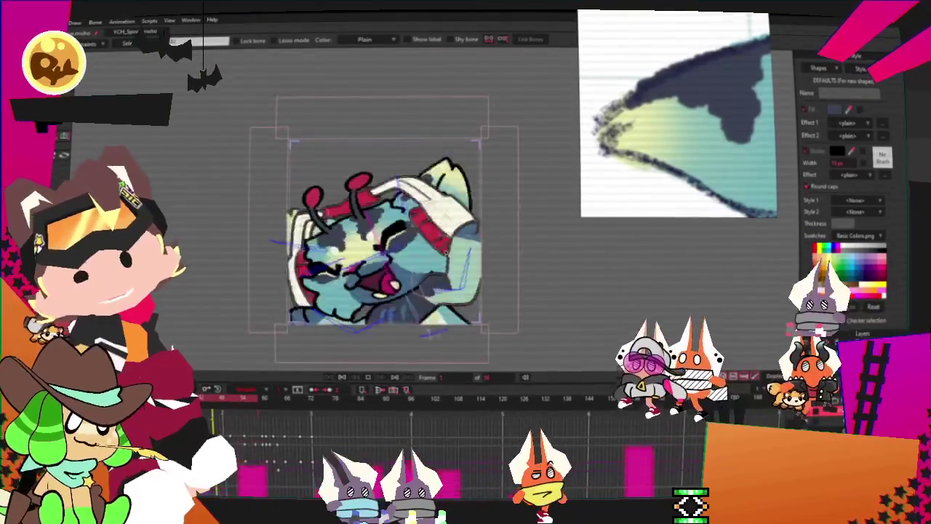
click(395, 376)
click(395, 376)
click(395, 376)
click(396, 376)
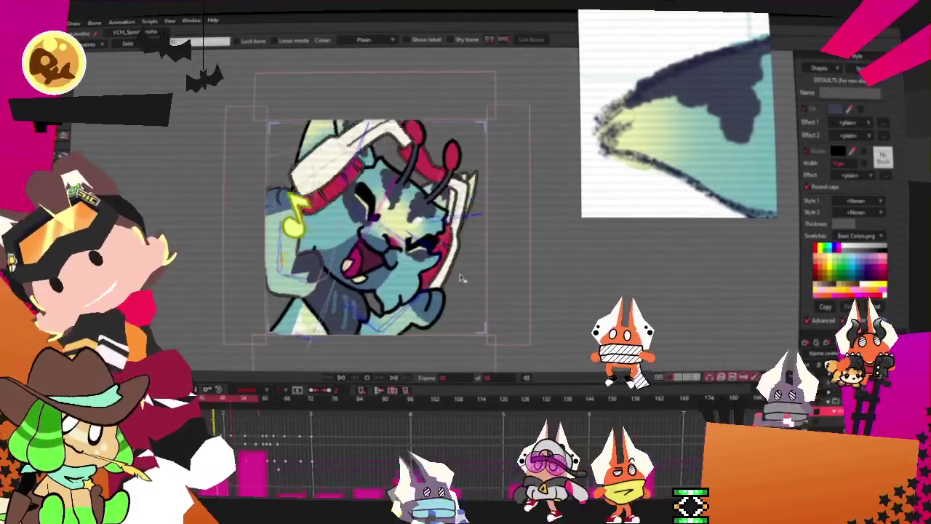
click(395, 376)
click(395, 376)
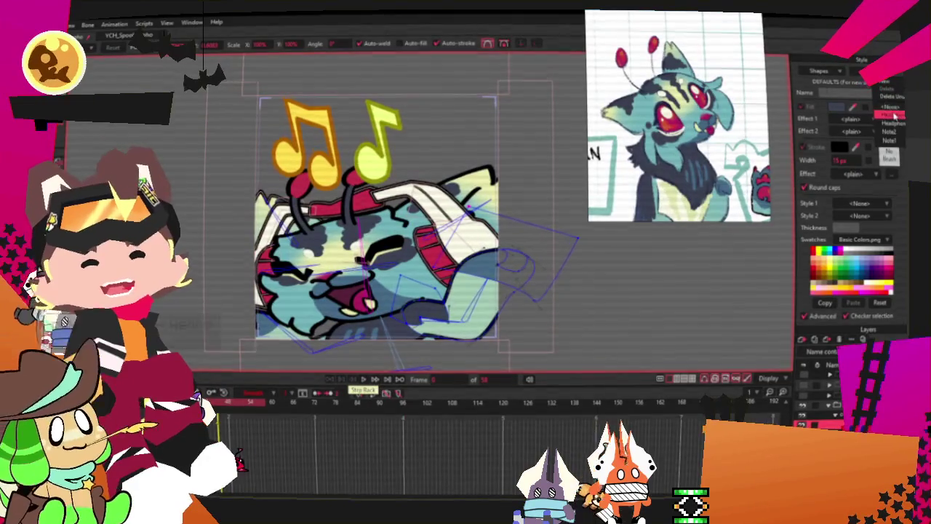
Change the headphone fill from cream to a fine-tuned pink and check another frame.
click(836, 107)
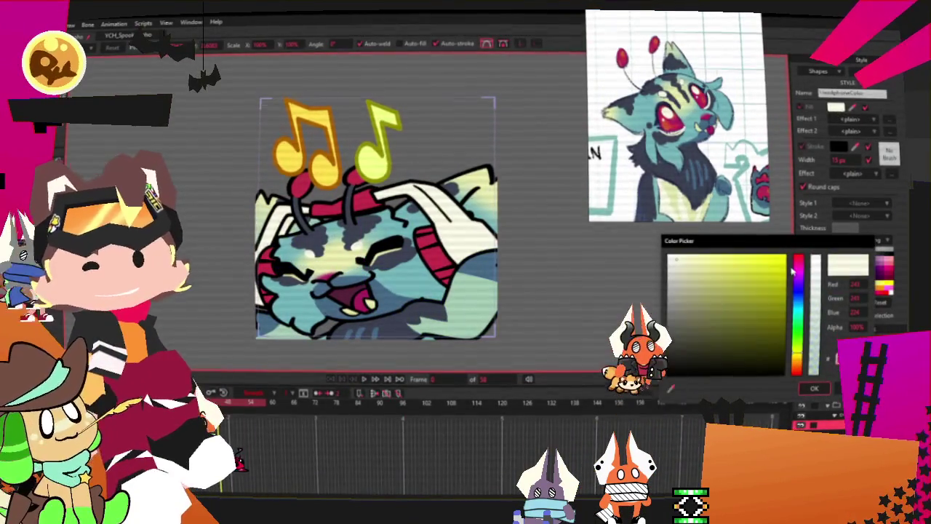
click(797, 273)
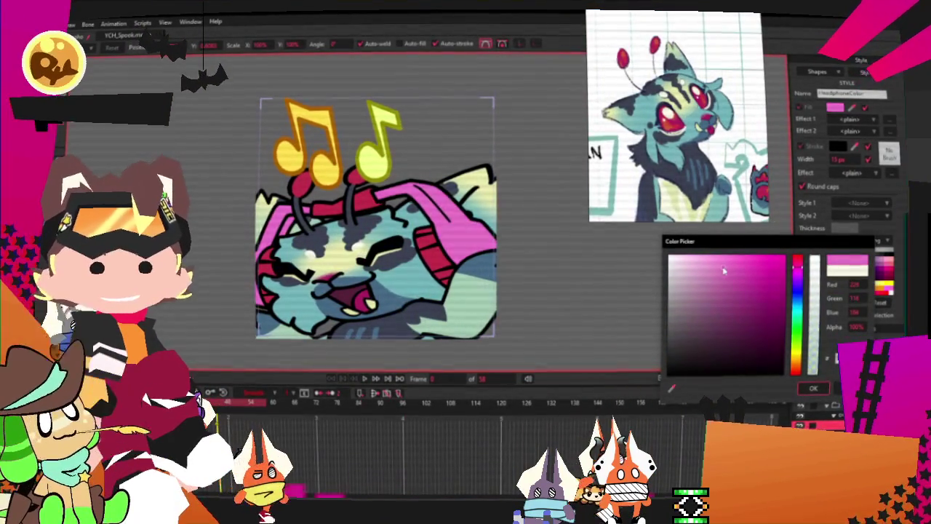
click(742, 271)
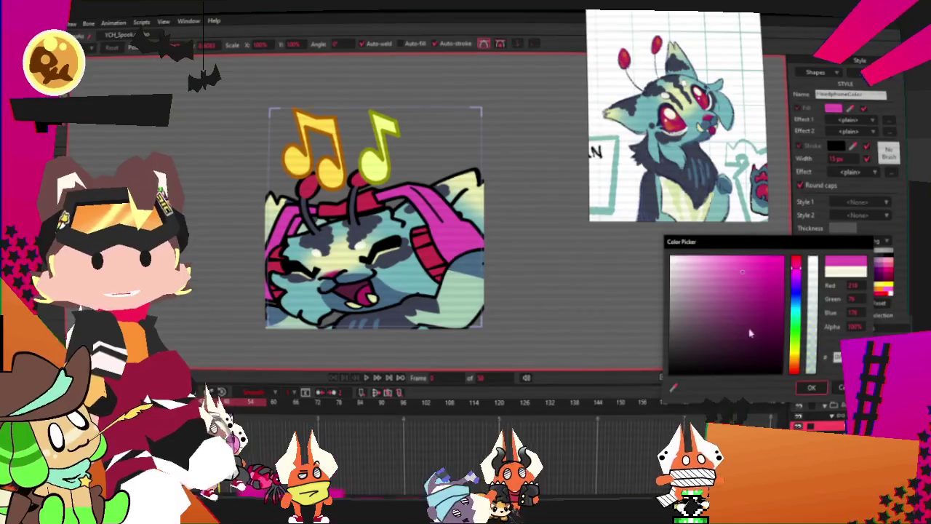
click(812, 387)
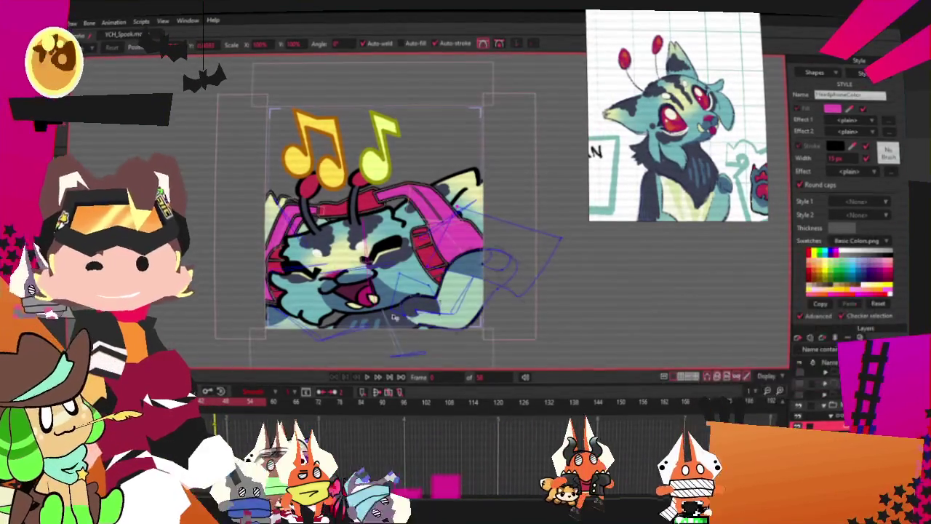
click(839, 112)
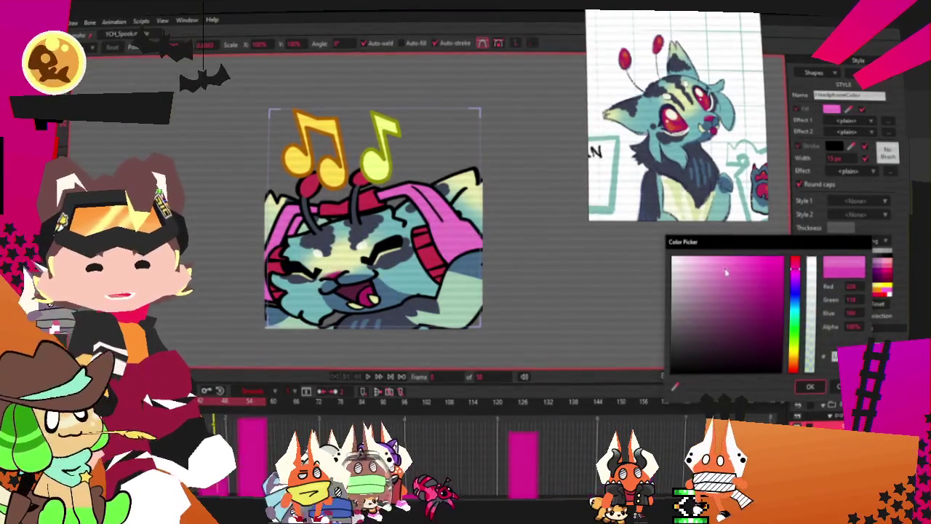
click(725, 274)
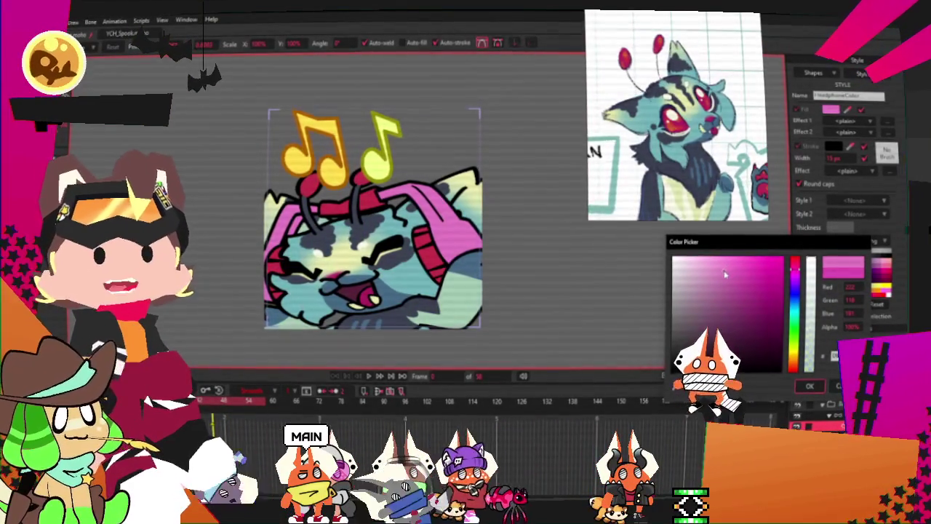
click(819, 386)
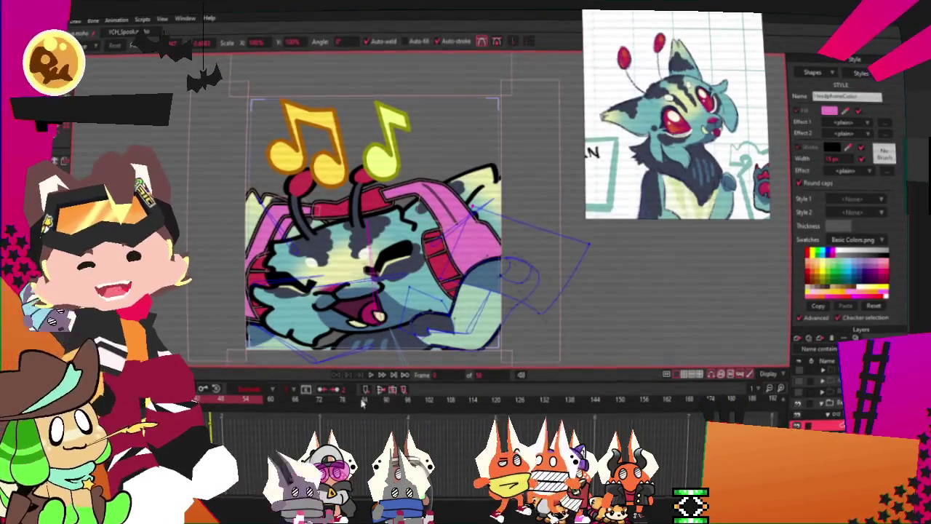
click(393, 373)
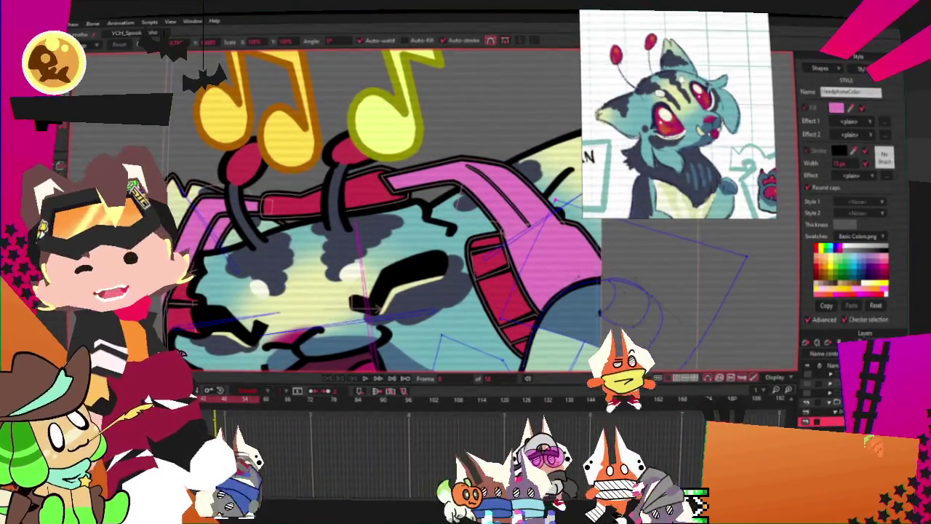
Preview the pink-headphone animation, swapping between point-editing and Transform Points tools on the headband.
key(space)
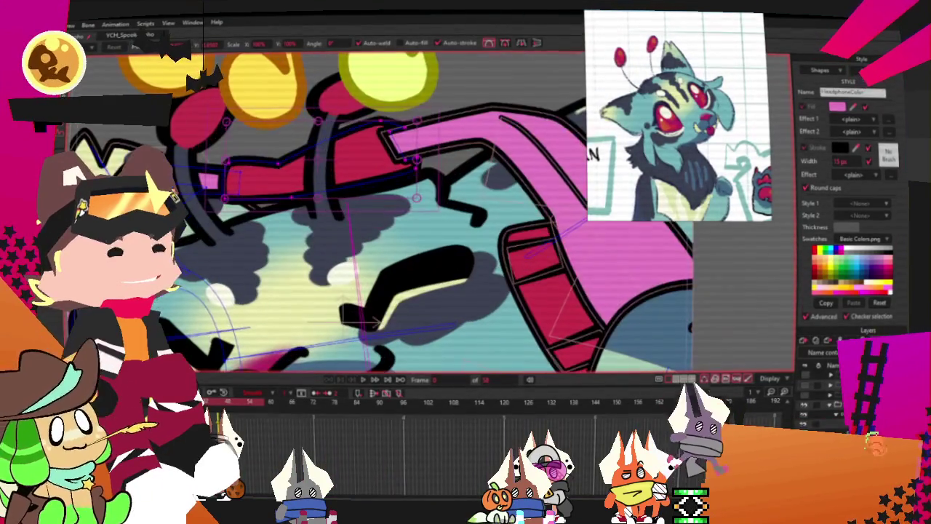
key(f)
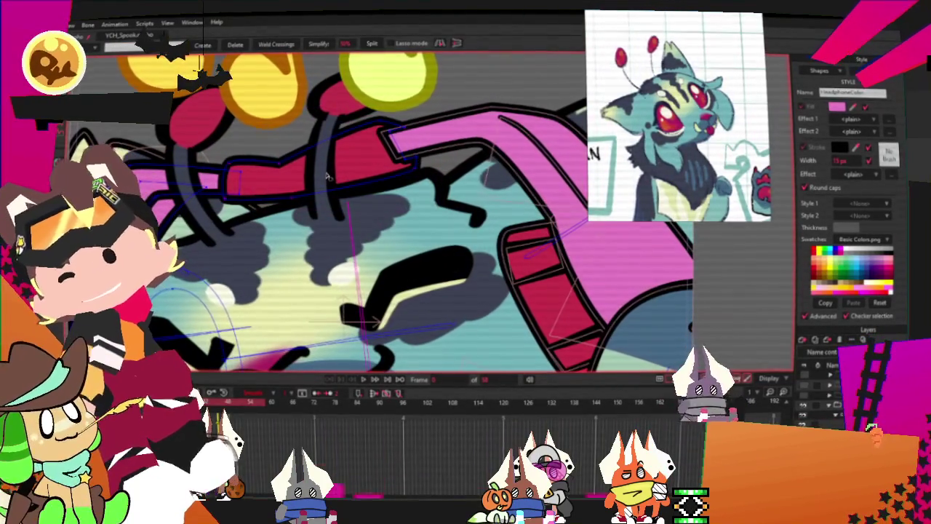
key(Escape)
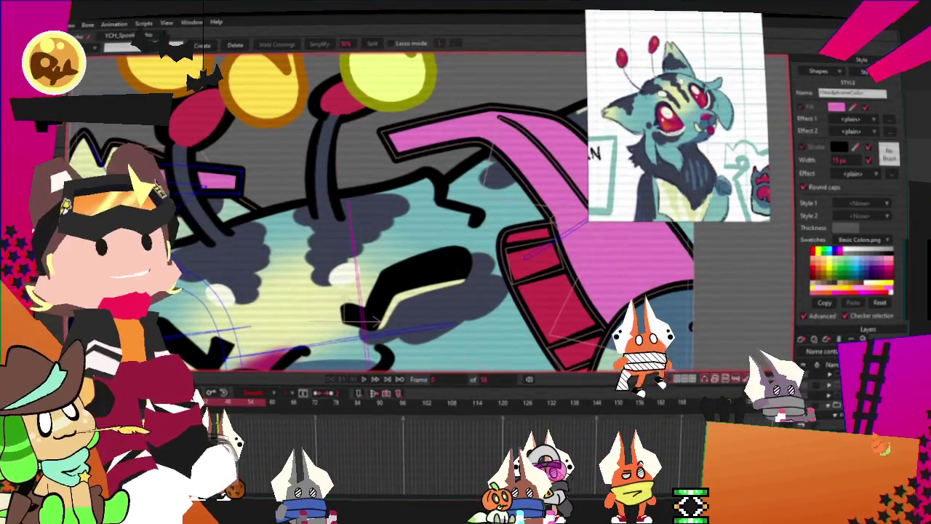
key(t)
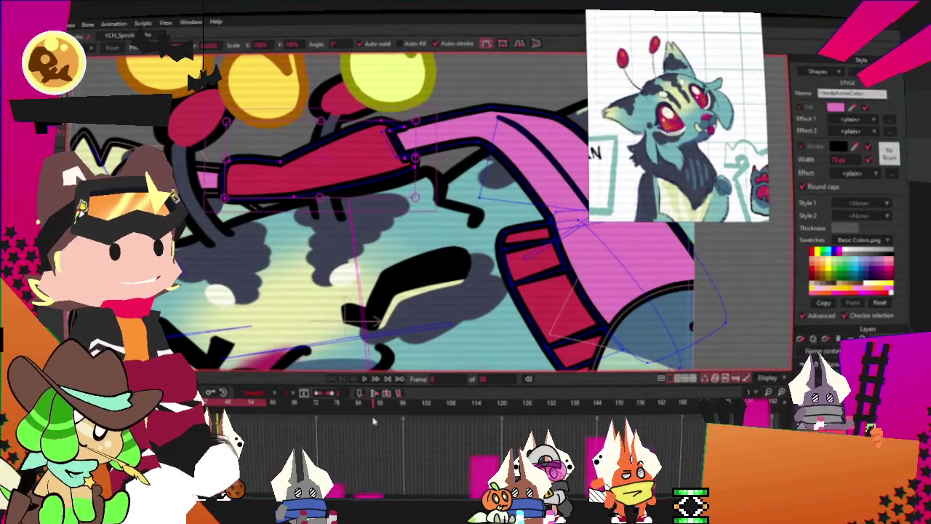
click(364, 380)
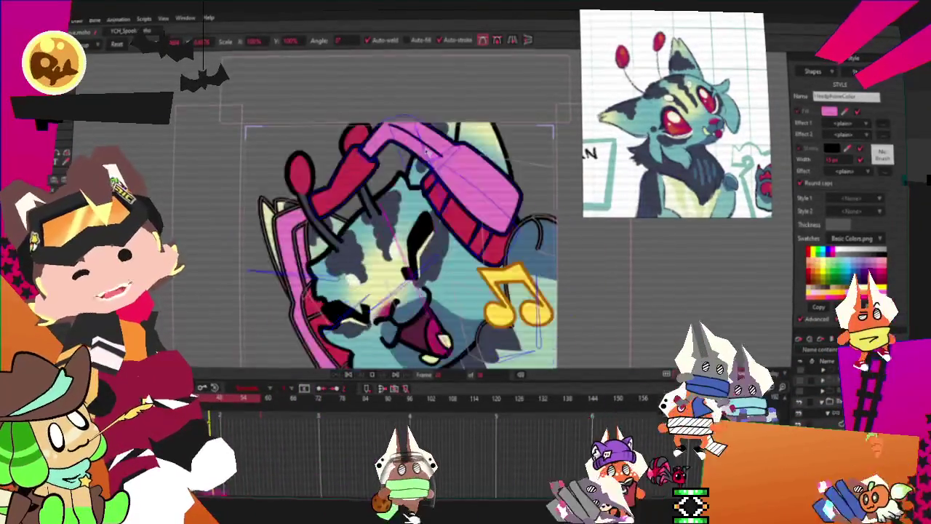
scroll(426, 150, down, 5)
scroll(426, 152, up, 3)
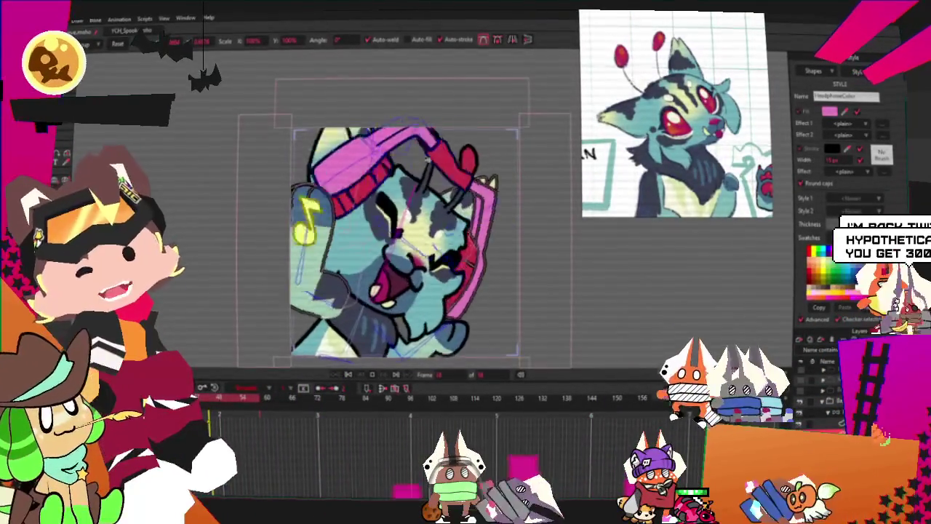
scroll(426, 152, up, 1)
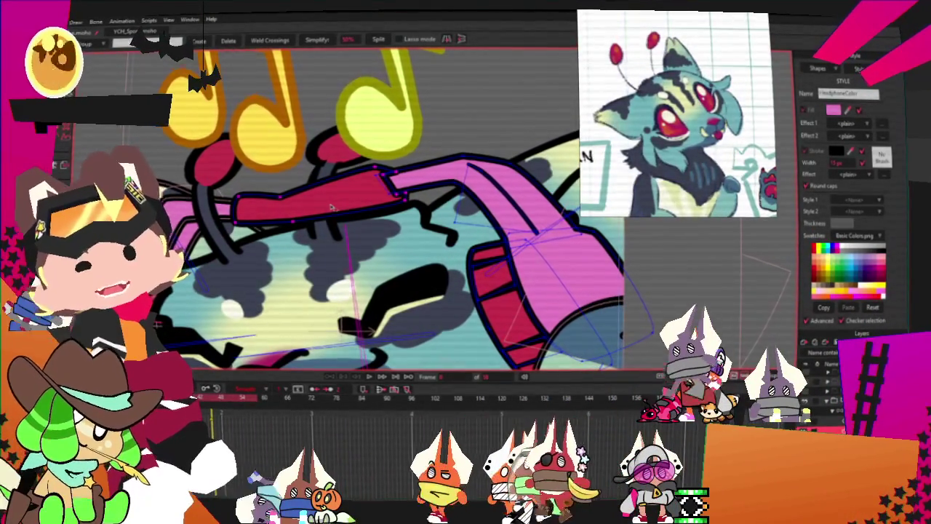
Test deleting and restoring the red headband strip, then move to a later animation frame.
key(Delete)
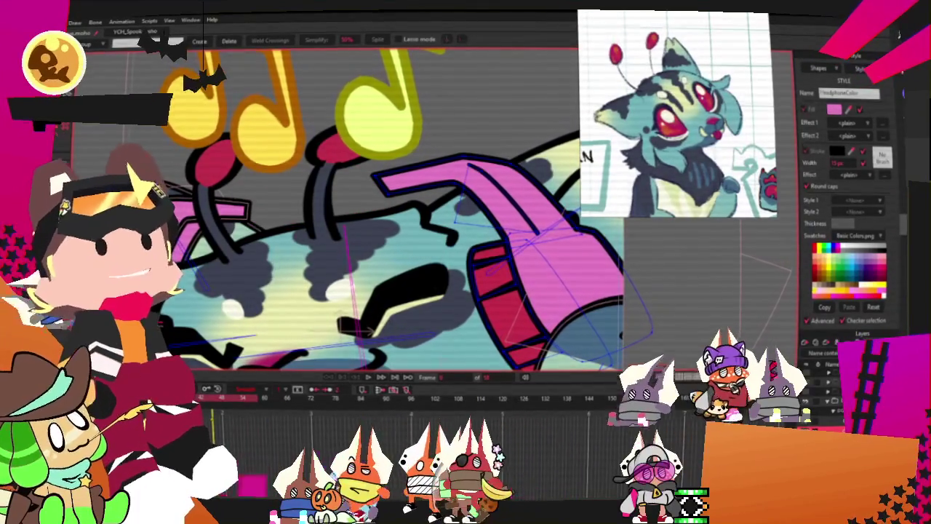
key(ctrl+z)
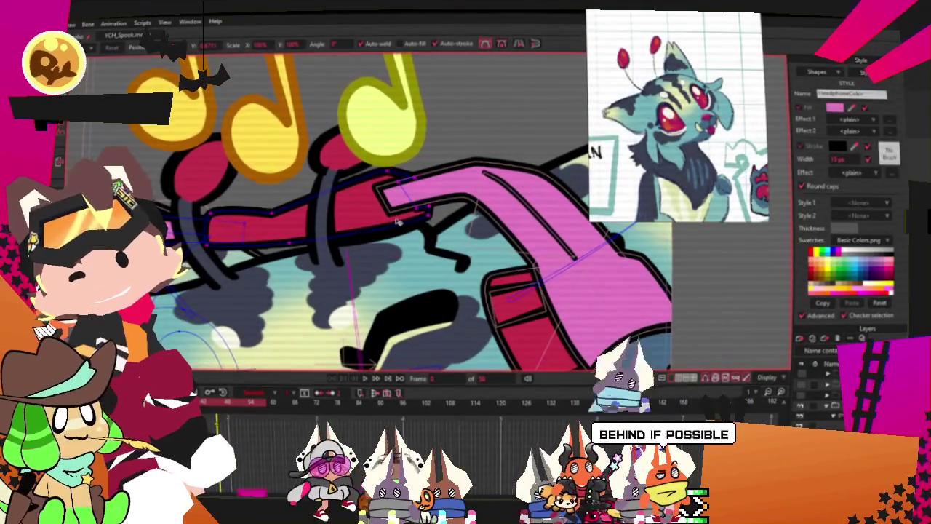
scroll(399, 224, down, 2)
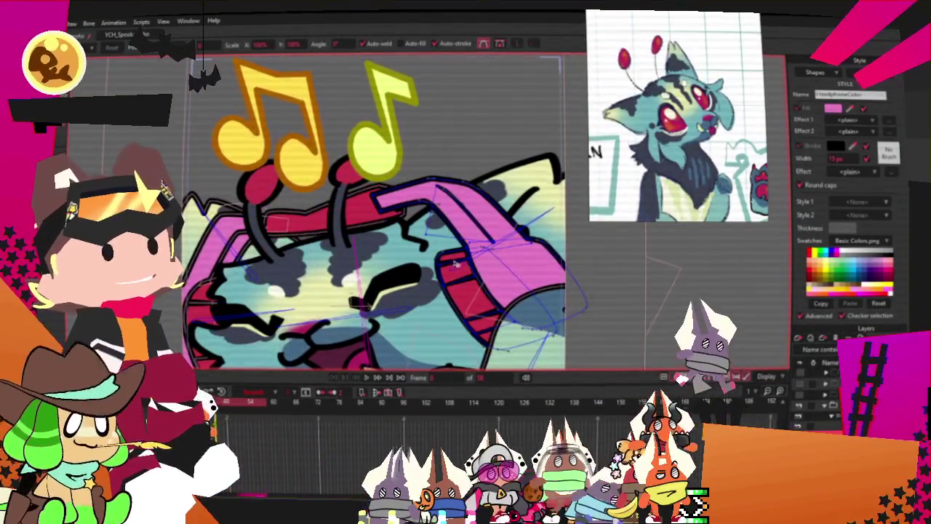
scroll(454, 263, up, 2)
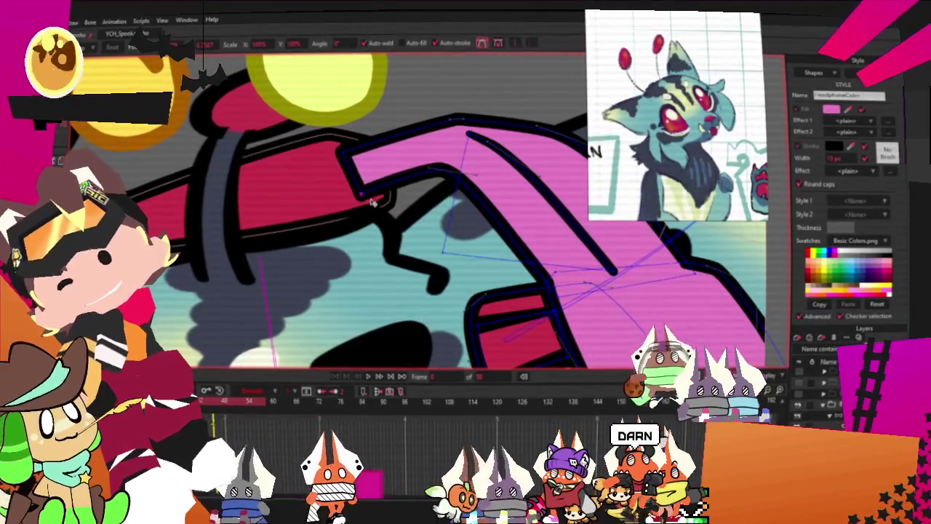
scroll(371, 200, down, 2)
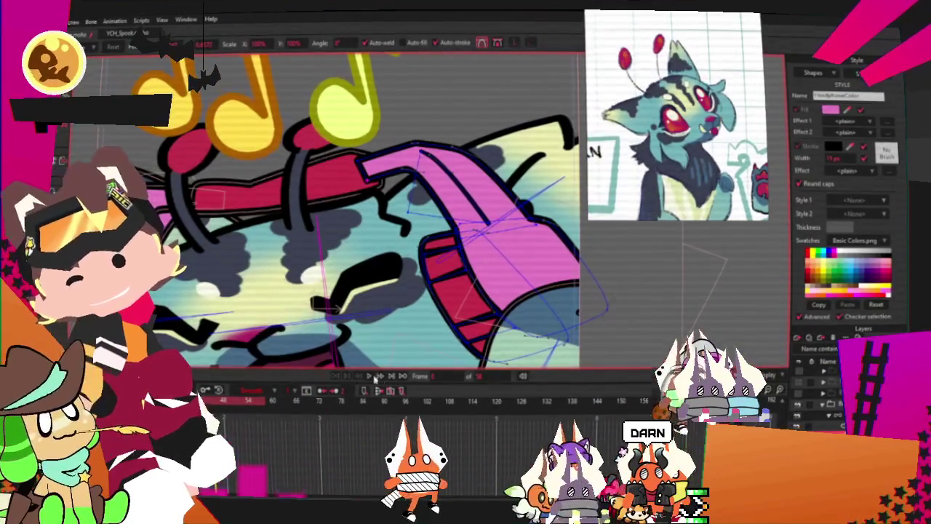
click(375, 377)
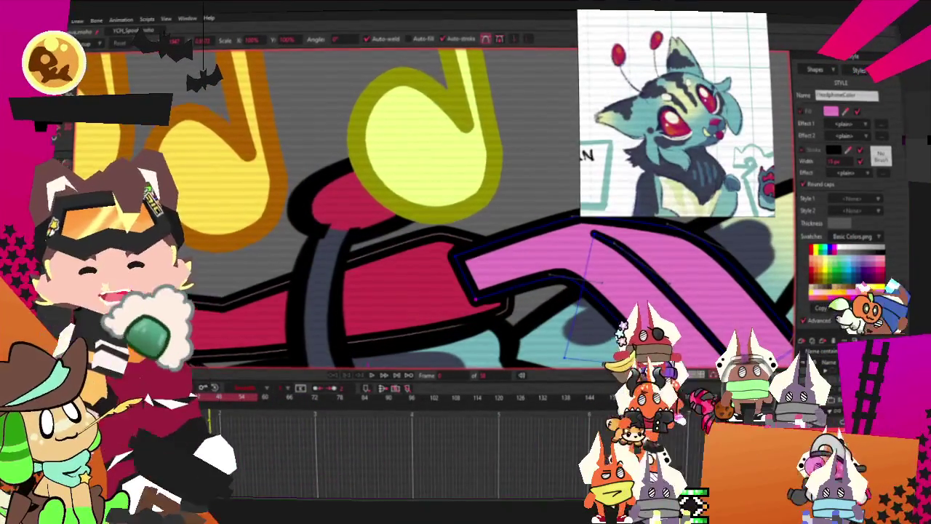
On that frame, shift the red headband right and up so it meets the pink ear cup.
click(393, 276)
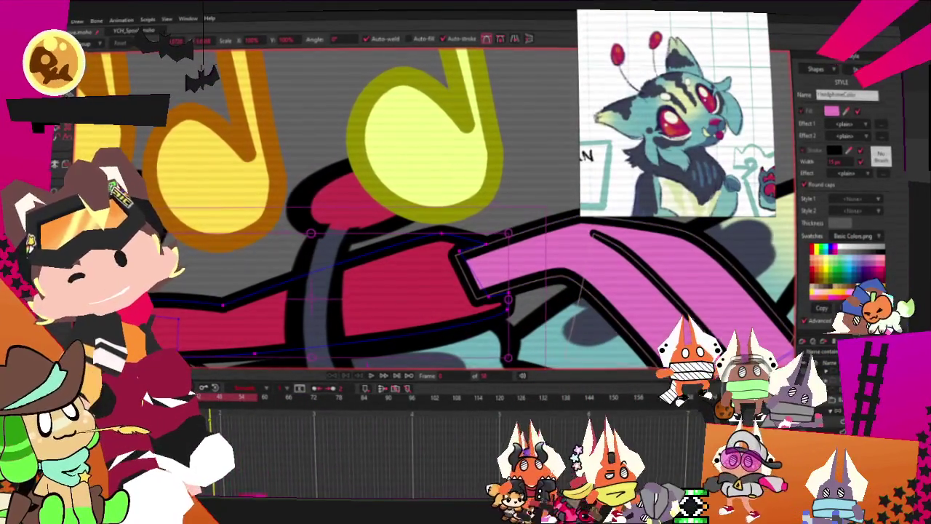
key(Delete)
key(ctrl+z)
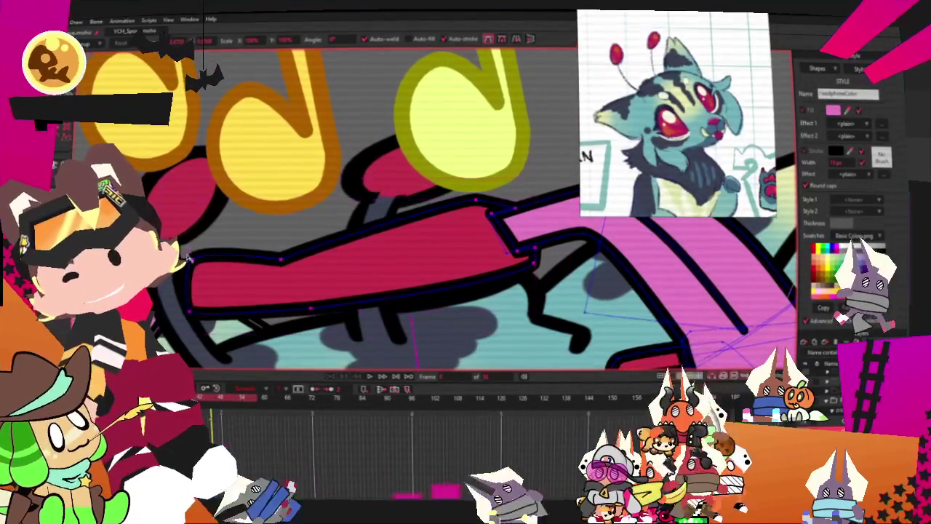
scroll(188, 258, down, 2)
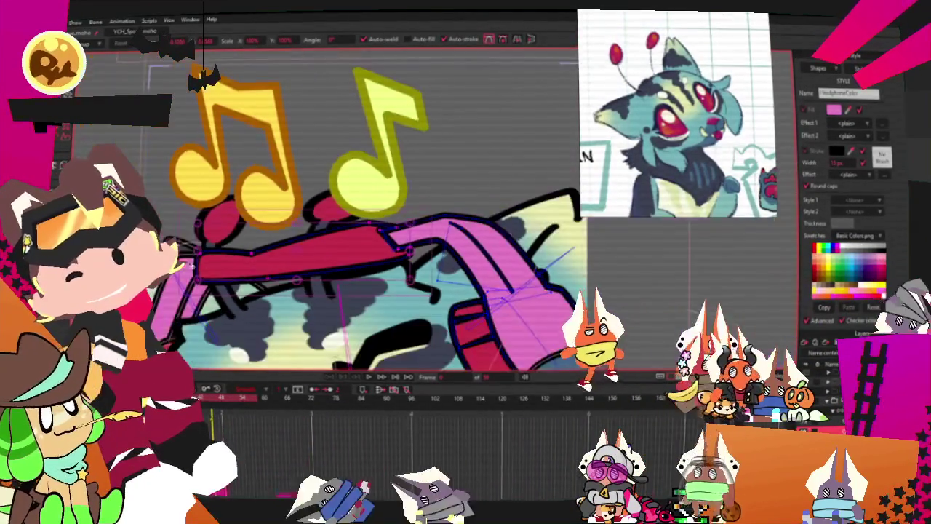
scroll(493, 264, up, 2)
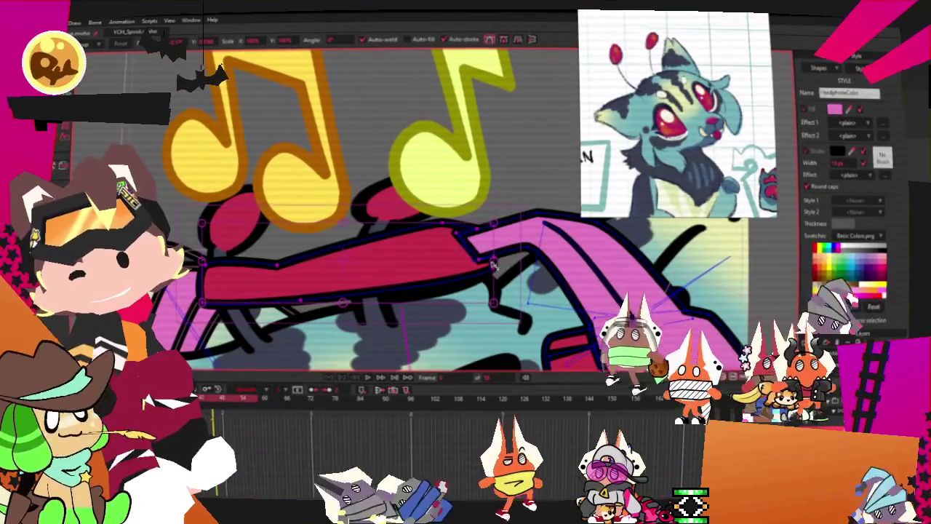
drag(494, 266, 522, 256)
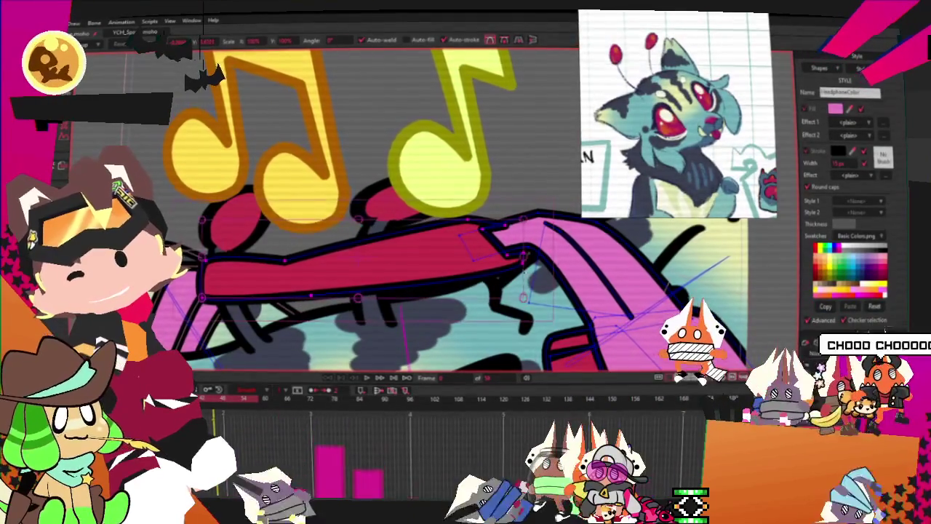
scroll(332, 310, down, 1)
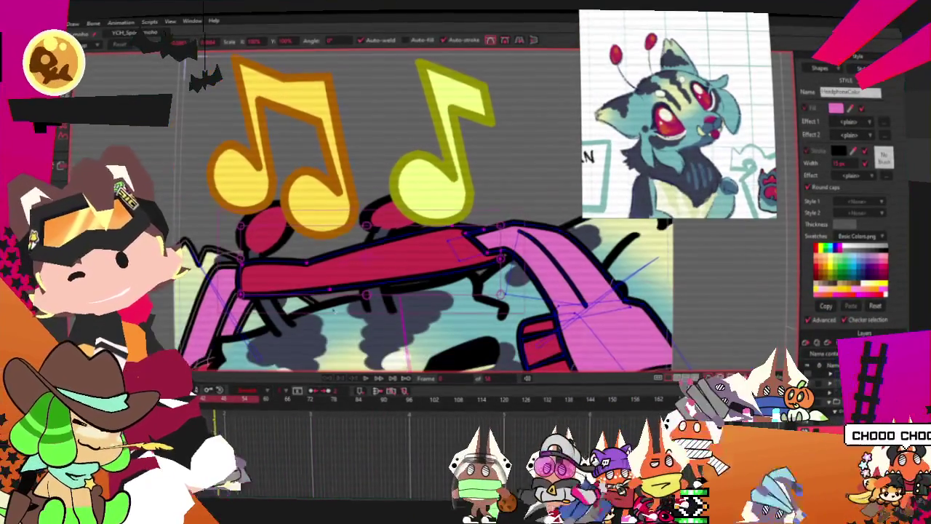
Advance four frames to the pose where the moth-cat tilts its head with eyes closed.
click(379, 379)
click(391, 378)
click(391, 379)
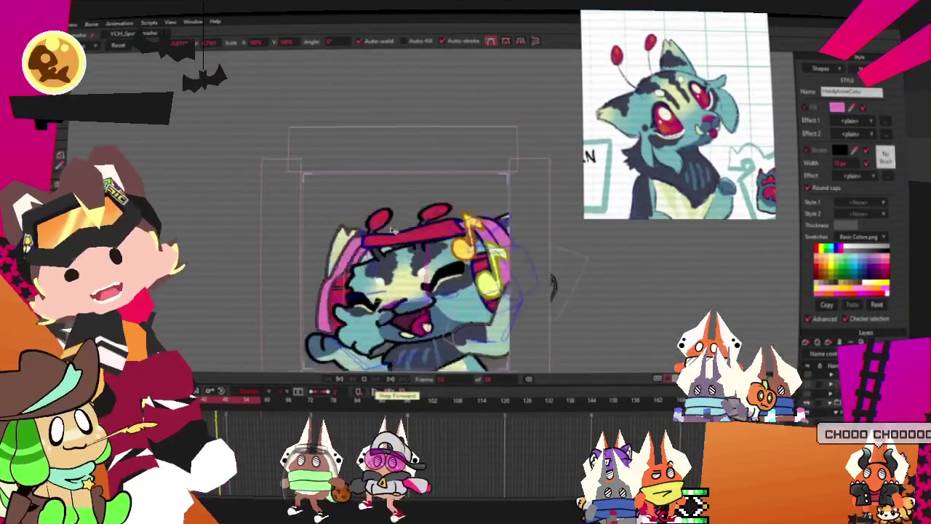
click(390, 378)
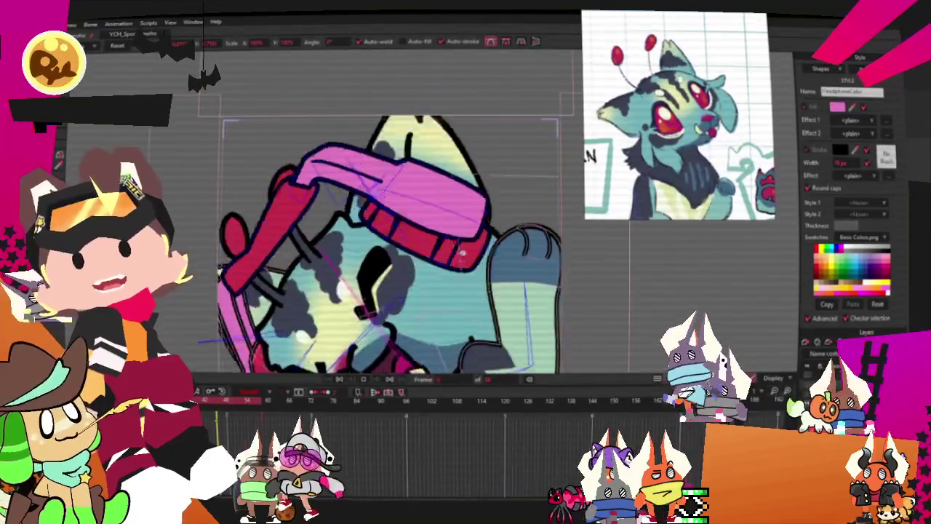